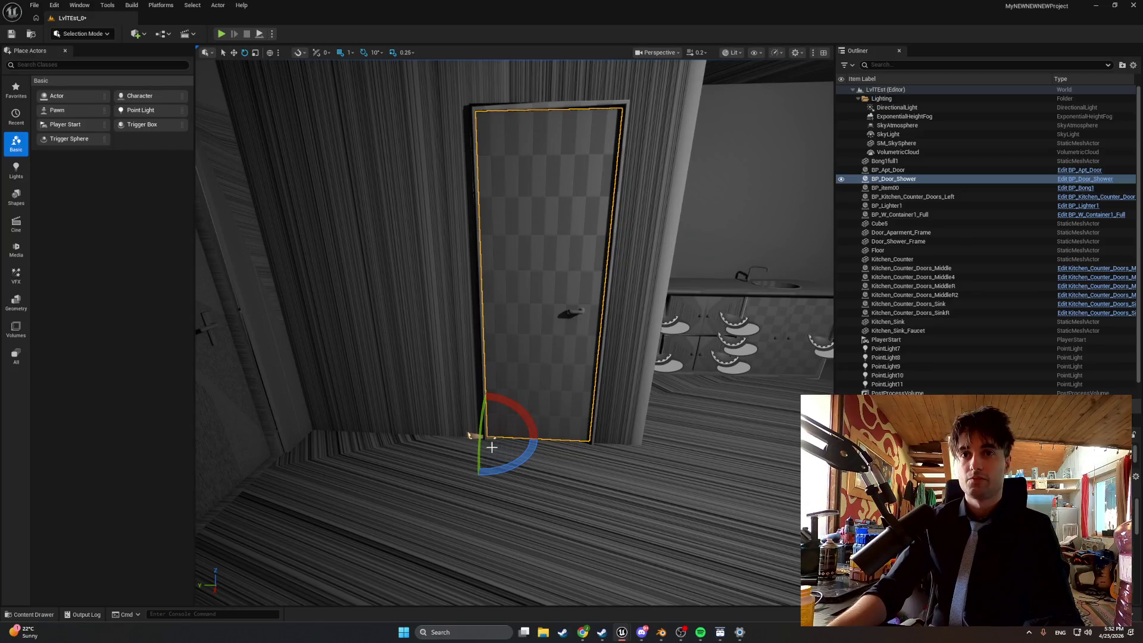
Rotate the shower door about -40° and nudge it slightly into its frame
mouse_move(503, 465)
mouse_down()
mouse_move(515, 402)
mouse_move(506, 453)
mouse_move(515, 405)
mouse_move(506, 453)
mouse_move(532, 424)
mouse_move(477, 479)
mouse_move(480, 107)
mouse_move(581, 121)
mouse_up()
key(w)
drag(619, 80, 619, 75)
Playtest the level, swinging the shower door open and shut, then stop and frame the door
click(221, 34)
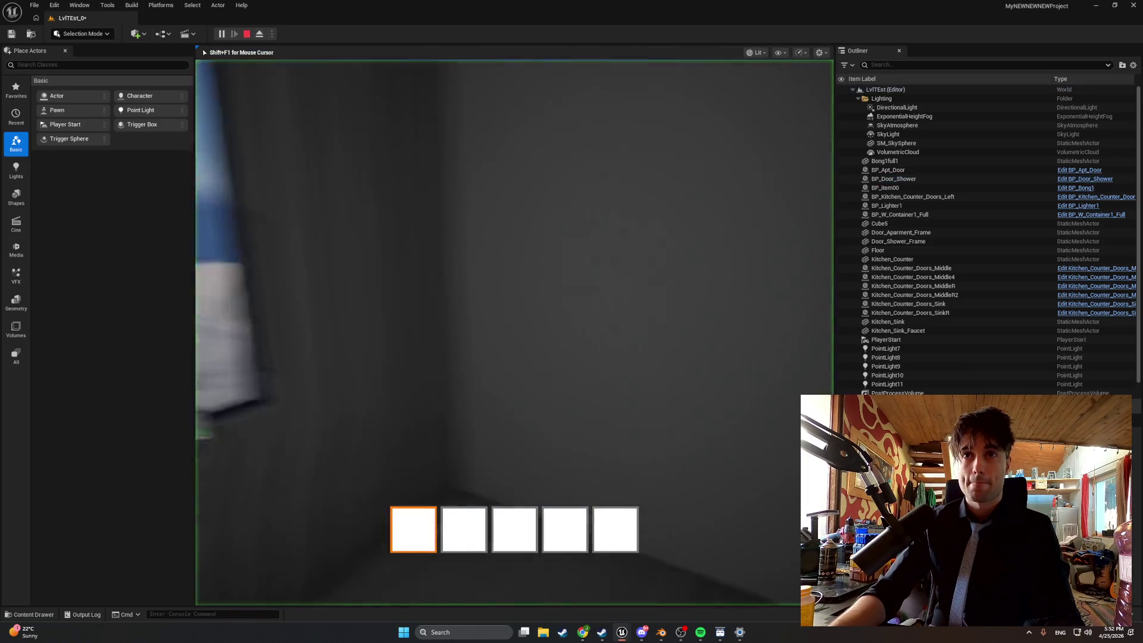
key(e)
key(e)
key(e)
key(e)
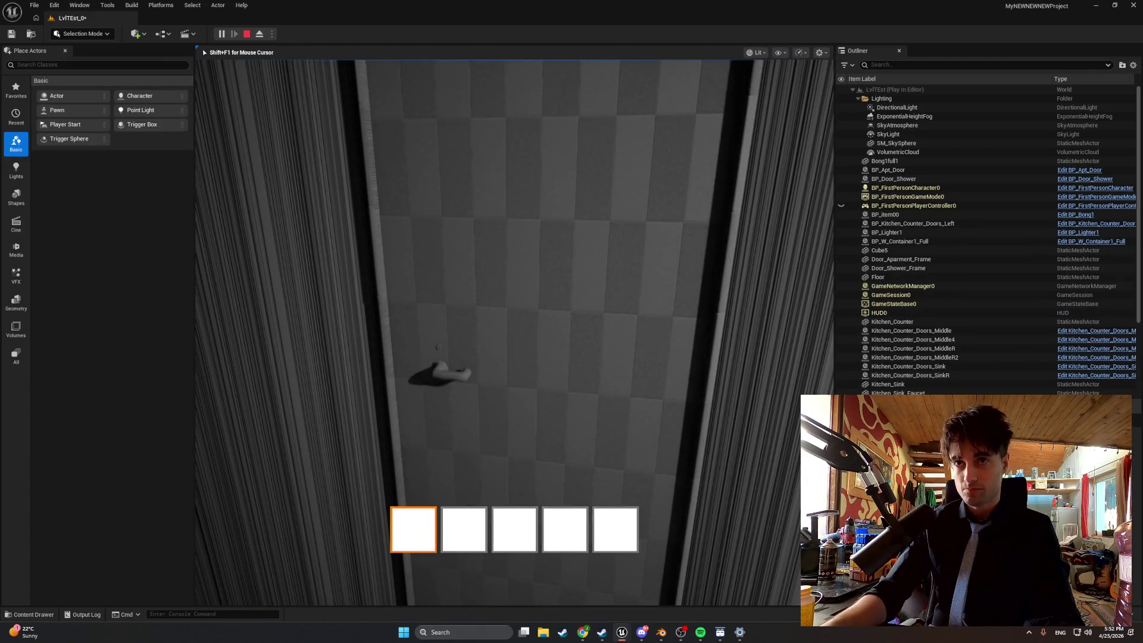
key(e)
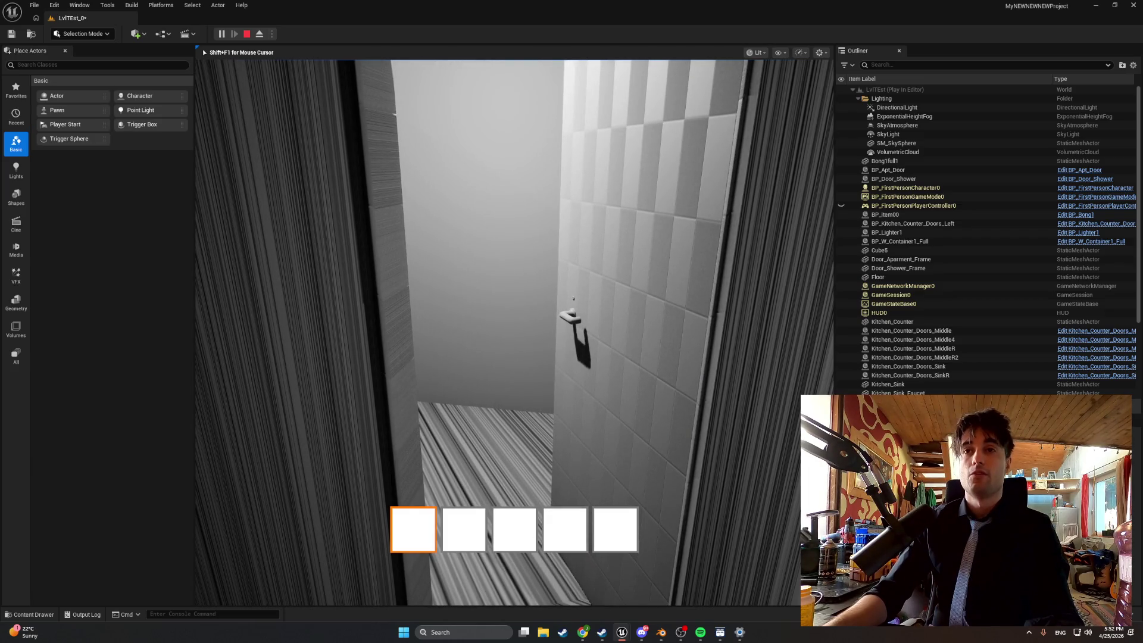
key(Escape)
key(f)
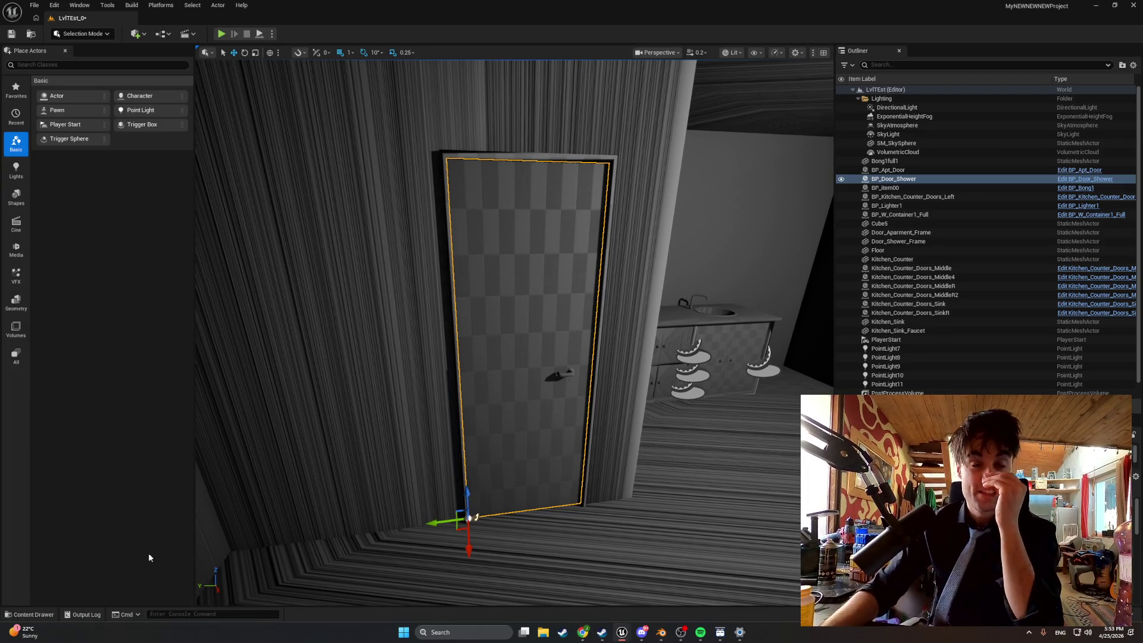
key(ctrl+space)
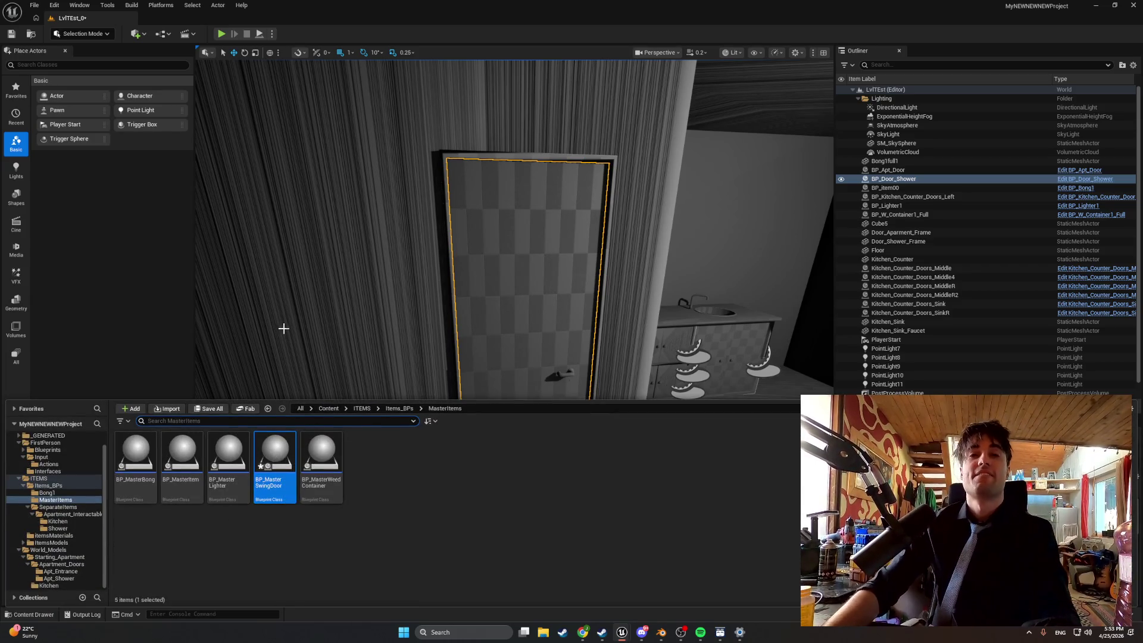
Open the BP_Door_Shower blueprint from the placed shower door via Browse to Asset
right_click(512, 309)
click(586, 41)
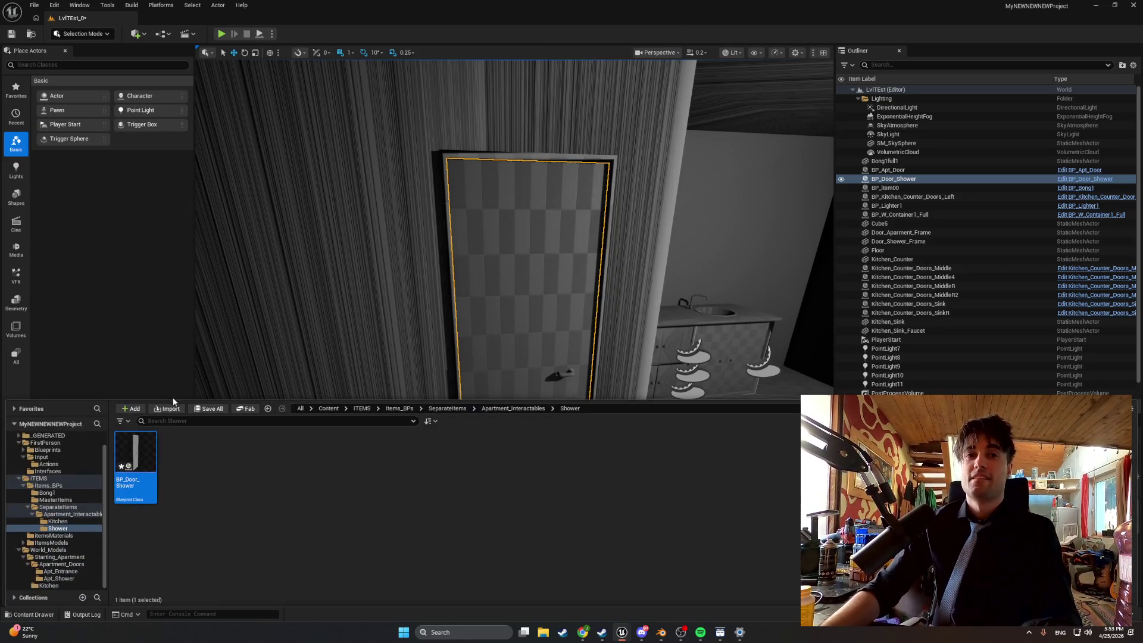
double_click(148, 467)
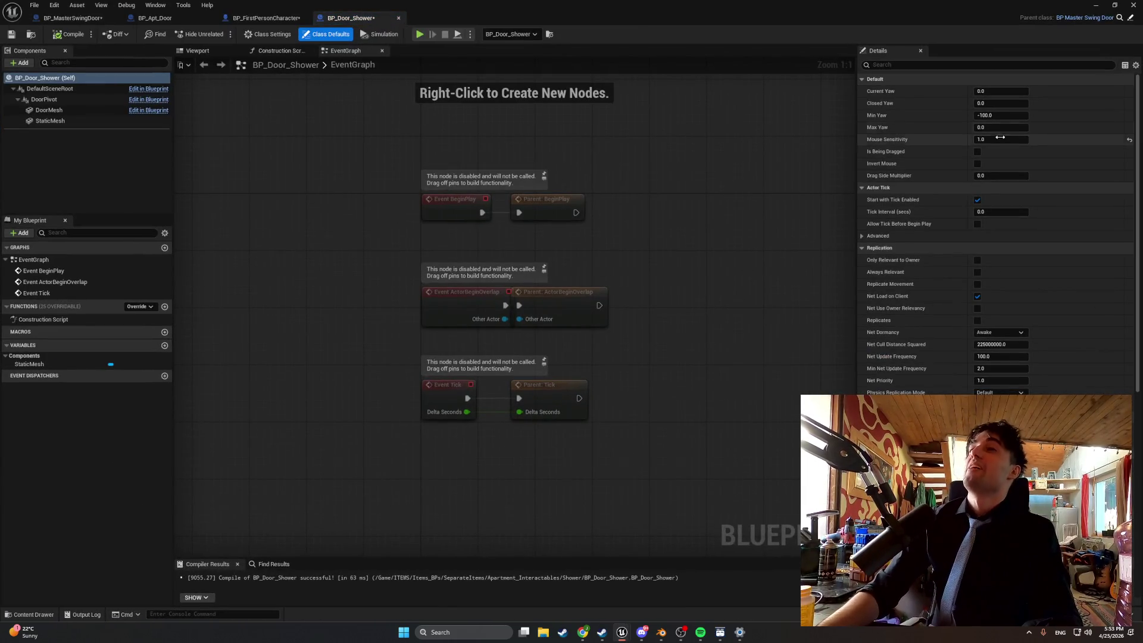
Set Min Yaw 0, Max Yaw 100 and Mouse Sensitivity -1 in the blueprint's class defaults
click(1000, 116)
text(0)
click(999, 128)
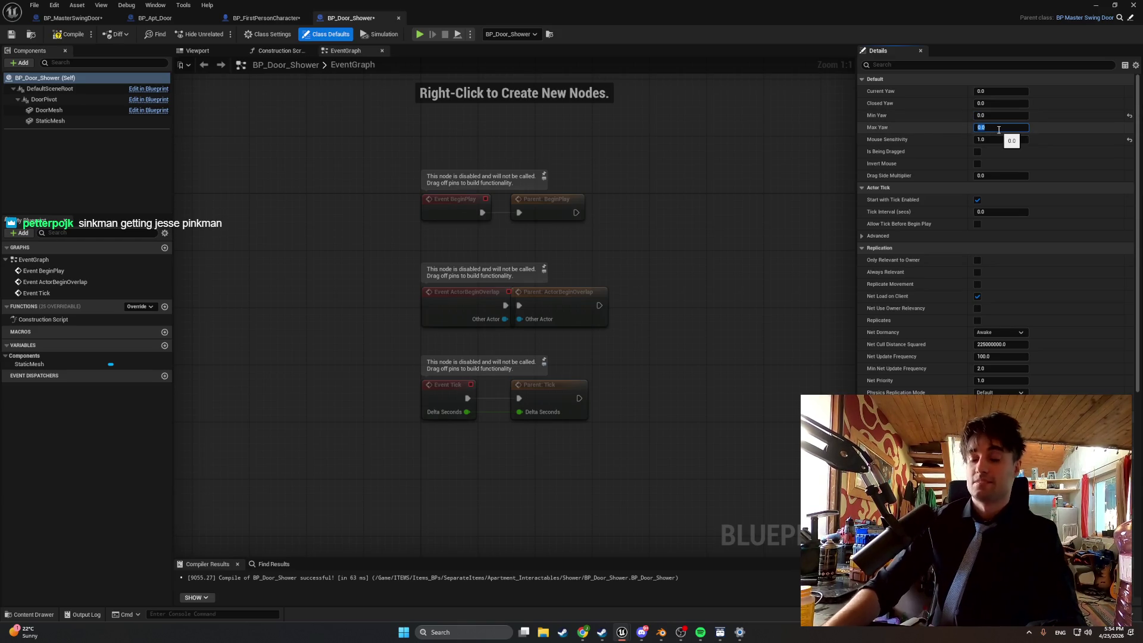
text(100)
click(994, 141)
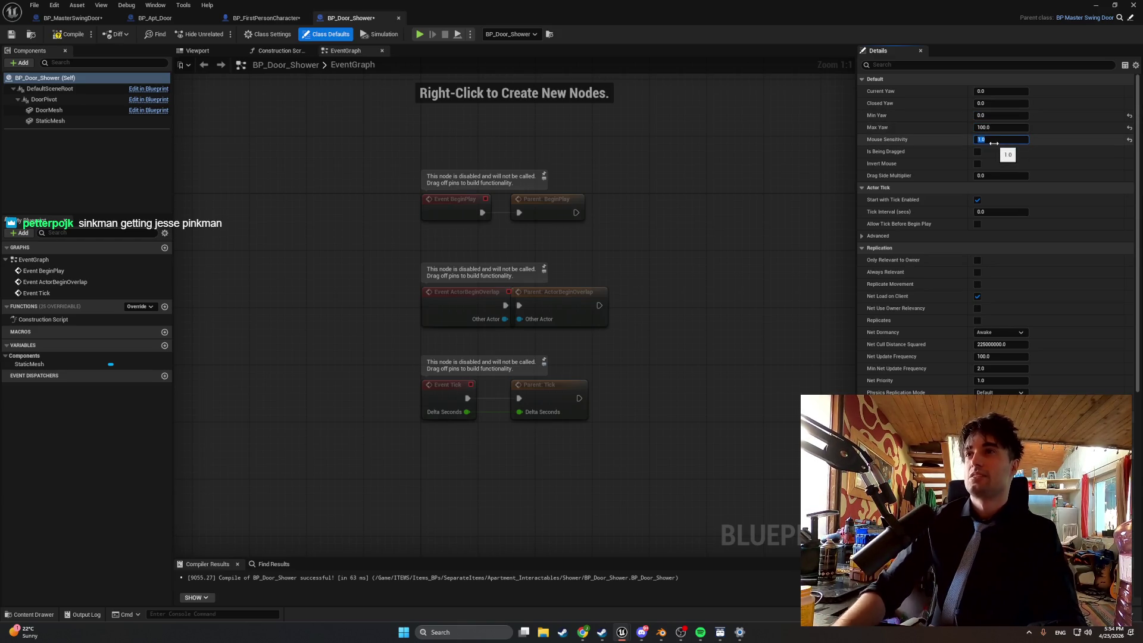
text(-1)
key(Return)
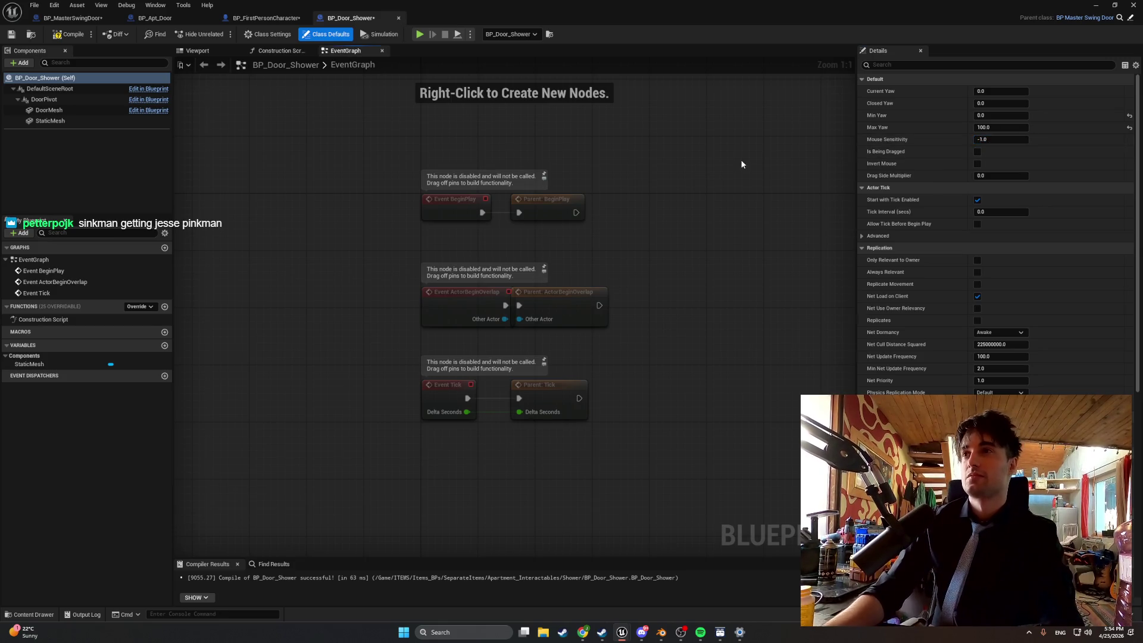
click(1097, 5)
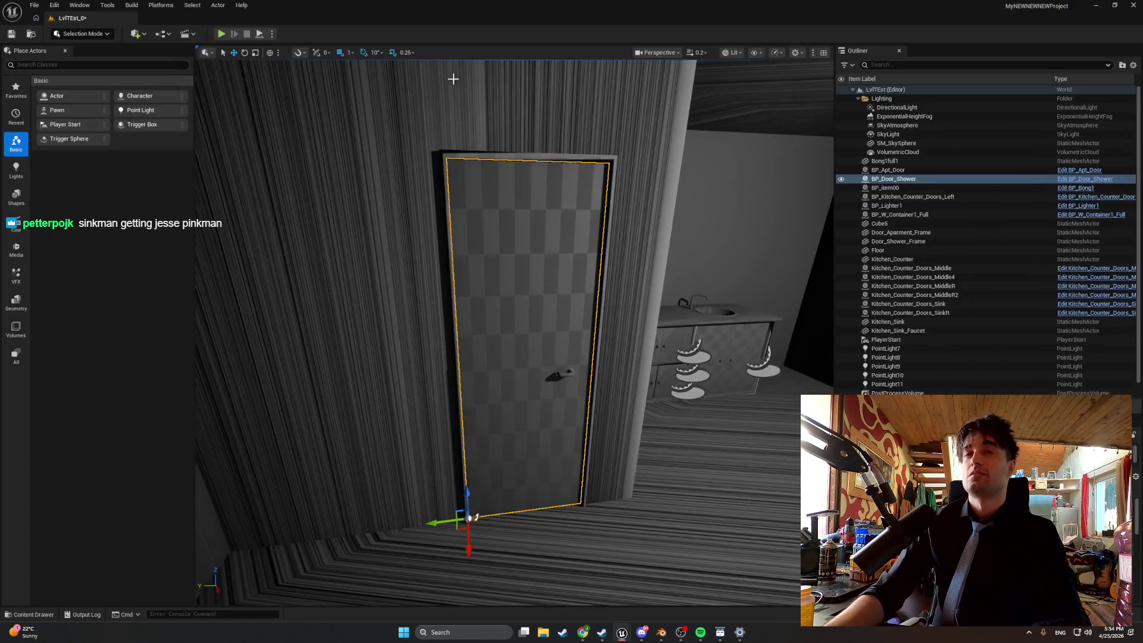
Playtest the reworked shower door, then show the Shower folder and restore the blueprint editor
click(221, 34)
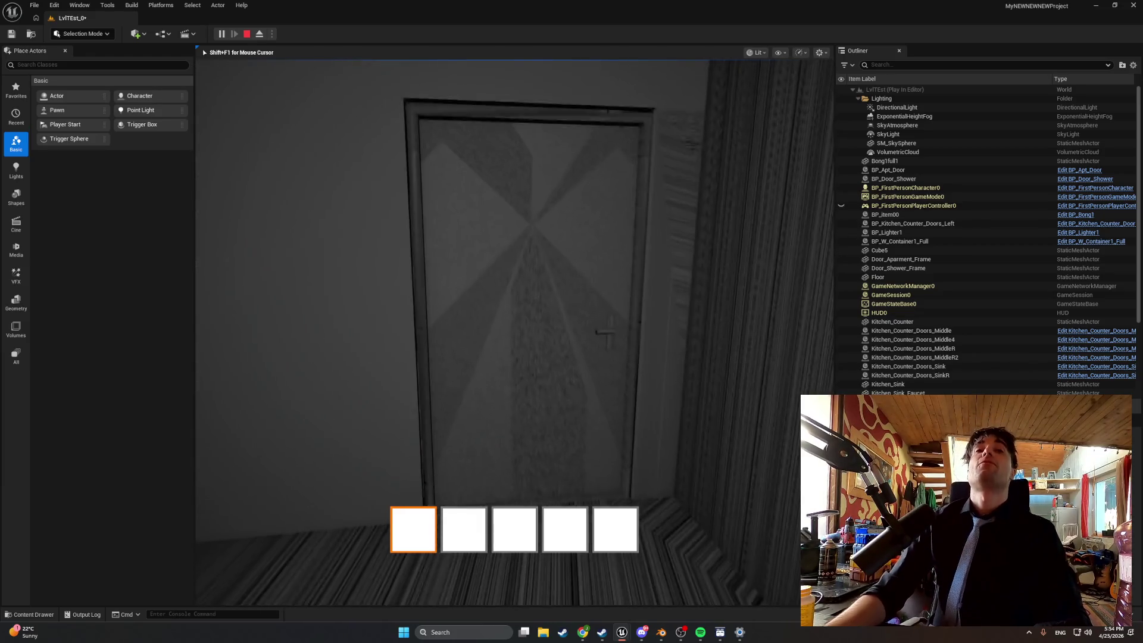
key(Escape)
key(ctrl+space)
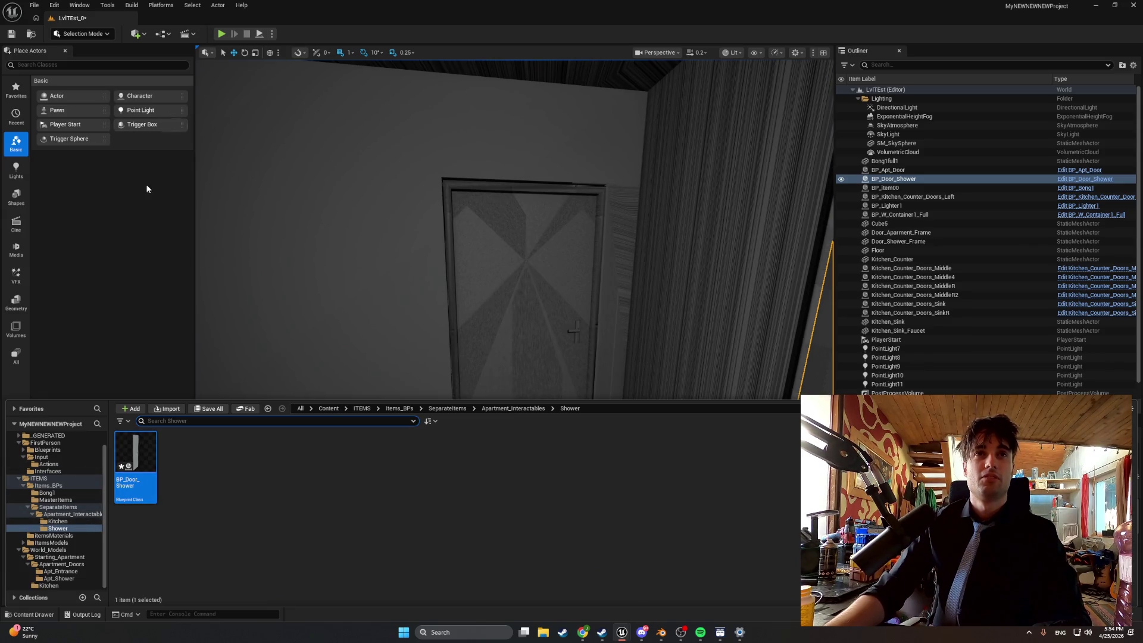
mouse_move(622, 632)
click(651, 582)
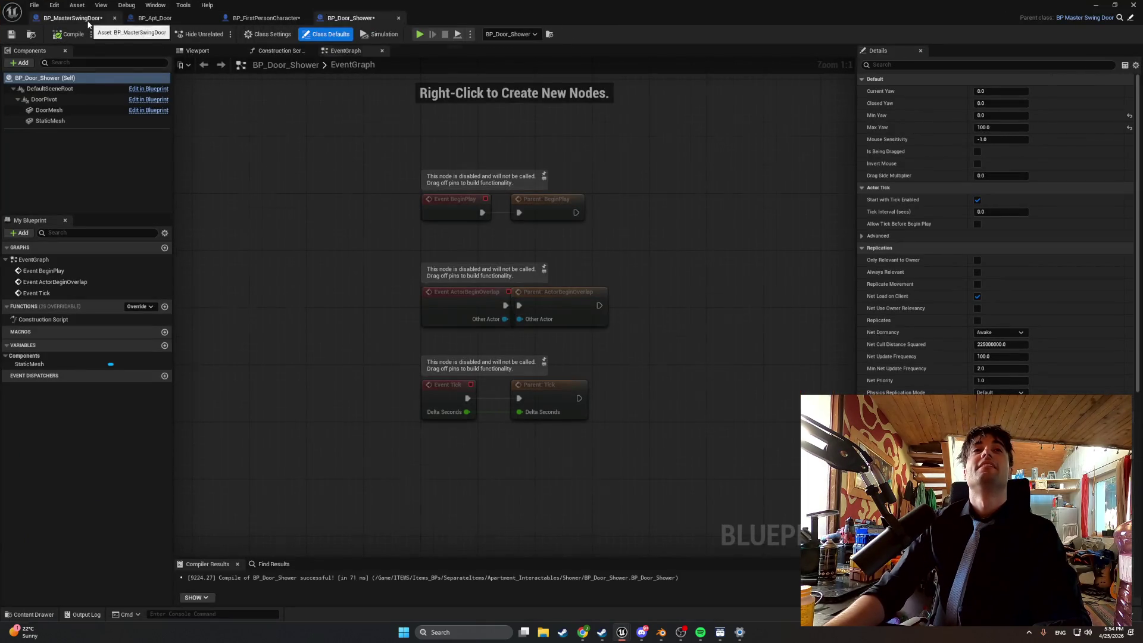
In BP_MasterSwingDoor set Min Yaw 0 and Max Yaw 100, compile, and start play
click(71, 18)
drag(308, 316, 595, 290)
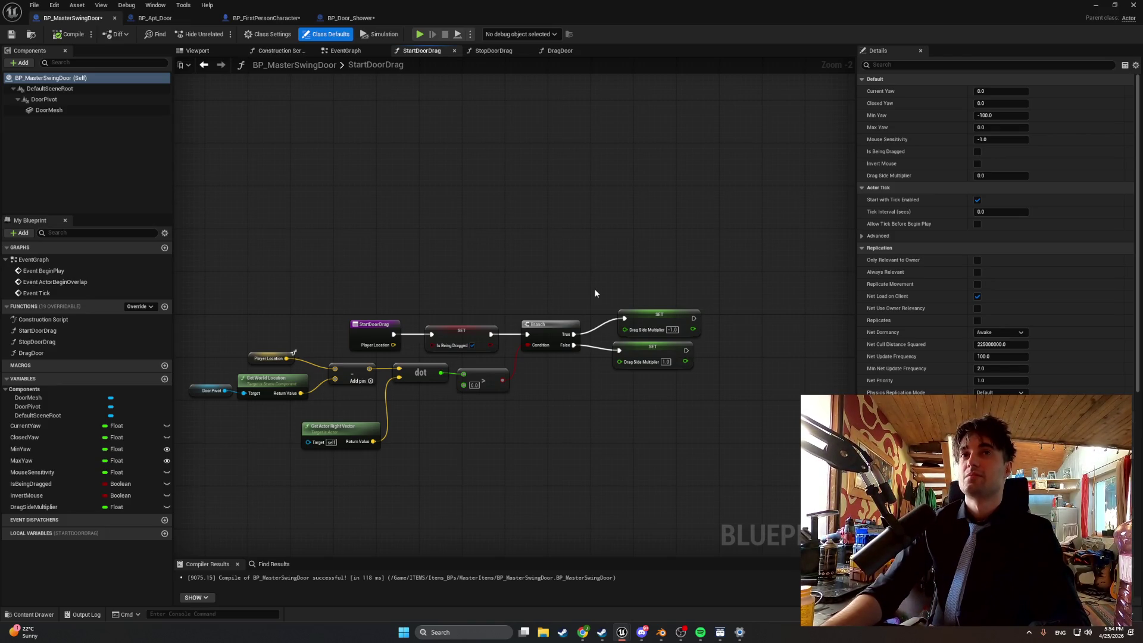
click(986, 117)
text(0)
key(Return)
click(987, 126)
text(1)
key(Return)
click(70, 34)
key(alt+p)
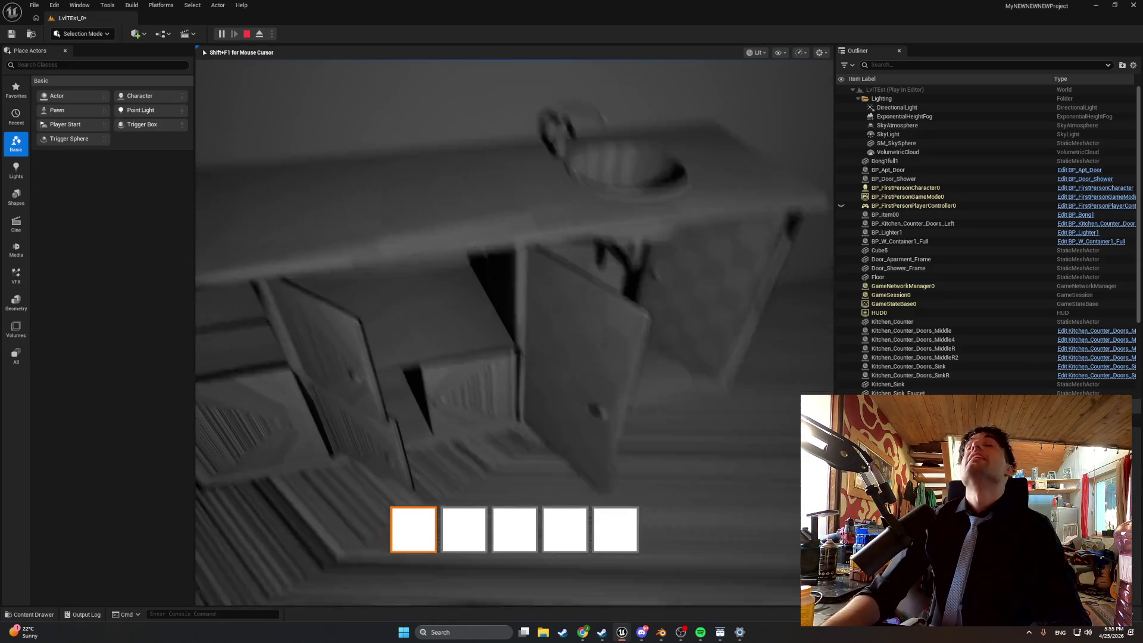
Stop the play session after opening the kitchen cabinet doors
key(Escape)
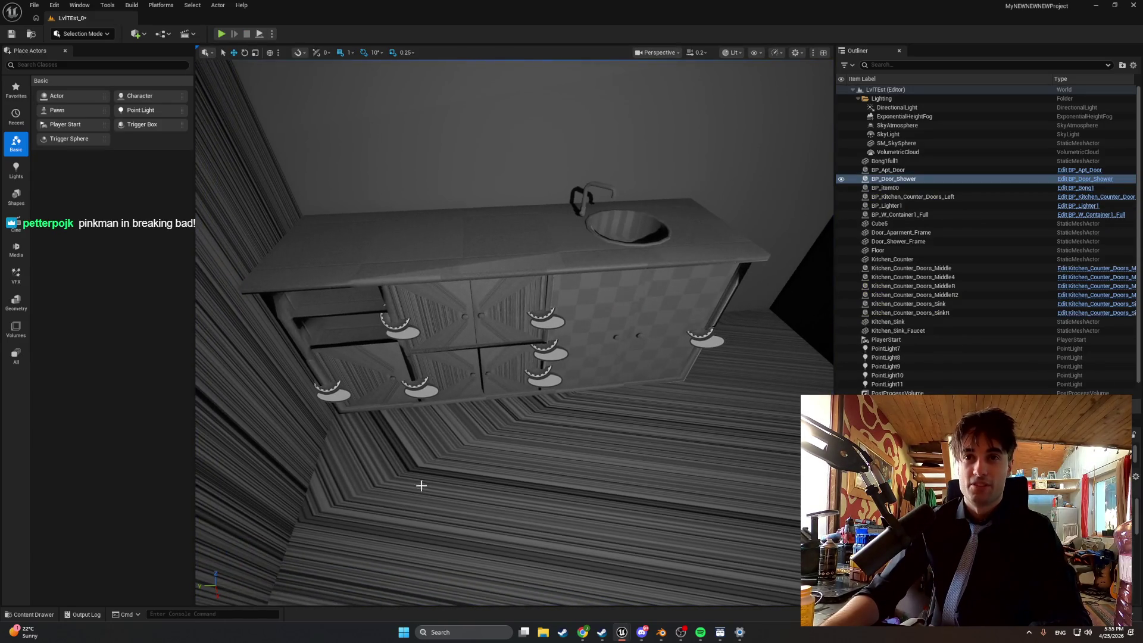
Open the Kitchen_Counter_Doors_MiddleR blueprint from the middle-right cabinet door via Browse to Asset
scroll(421, 485, up, 5)
key(ctrl+b)
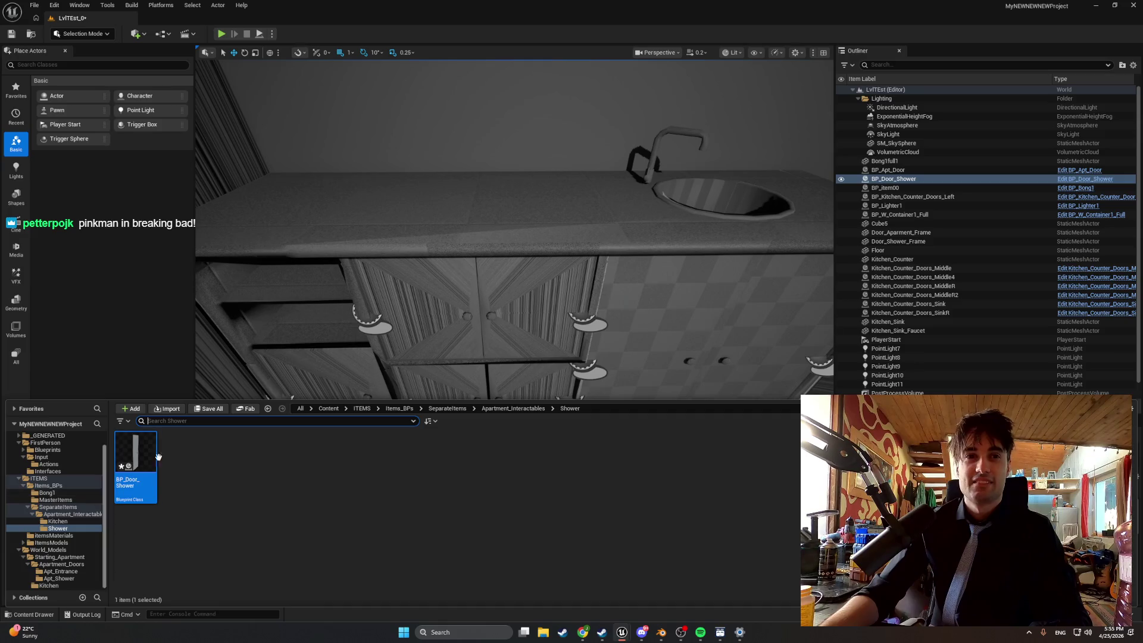
right_click(517, 327)
click(580, 46)
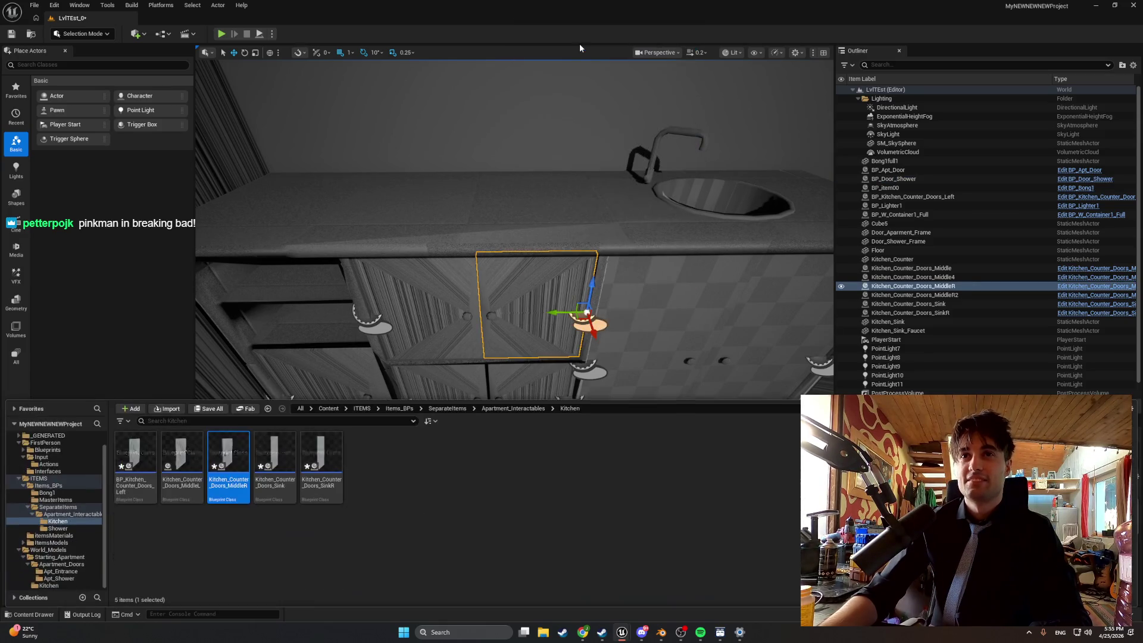
double_click(229, 465)
Set Min Yaw -100 and Max Yaw 0 in class defaults, compile, and start a playtest
click(326, 34)
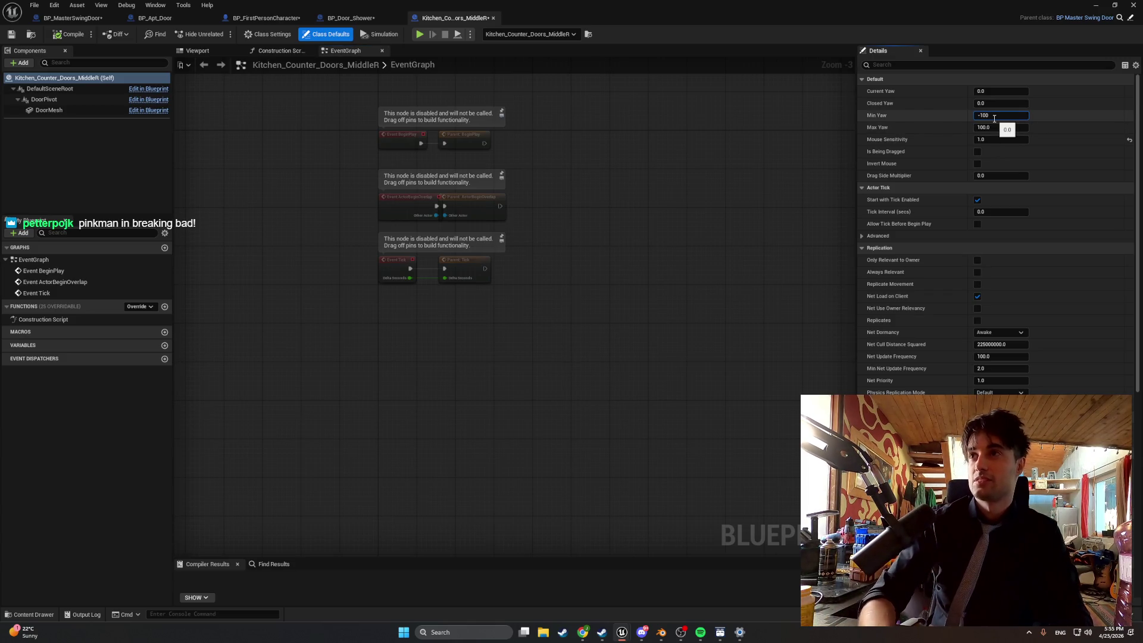
text(-100)
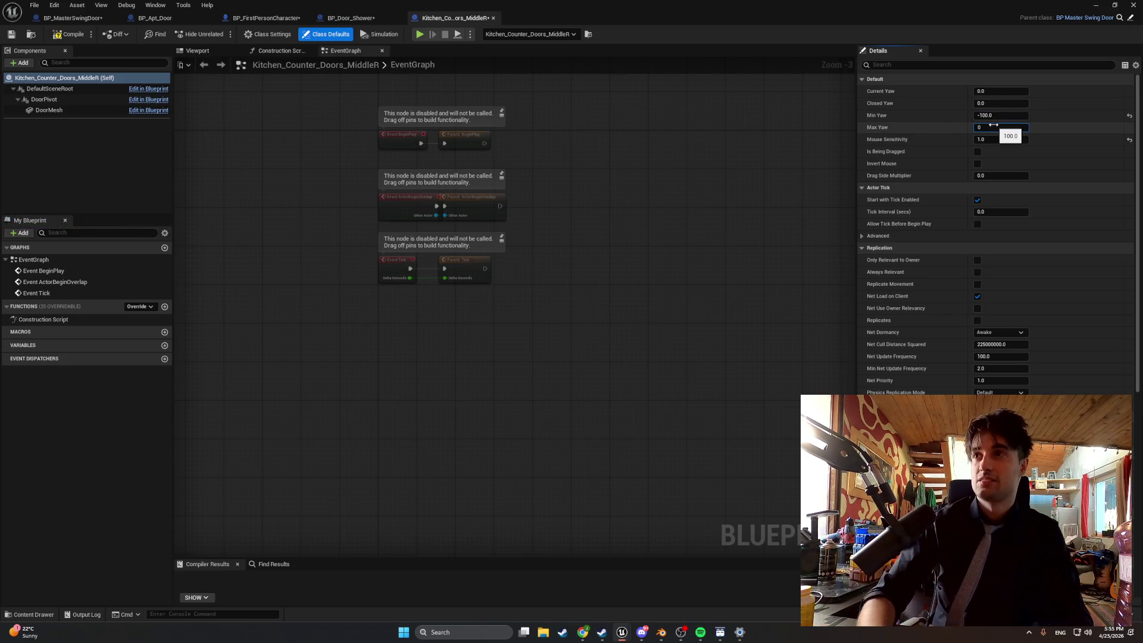
click(994, 127)
text(0)
key(Return)
click(68, 34)
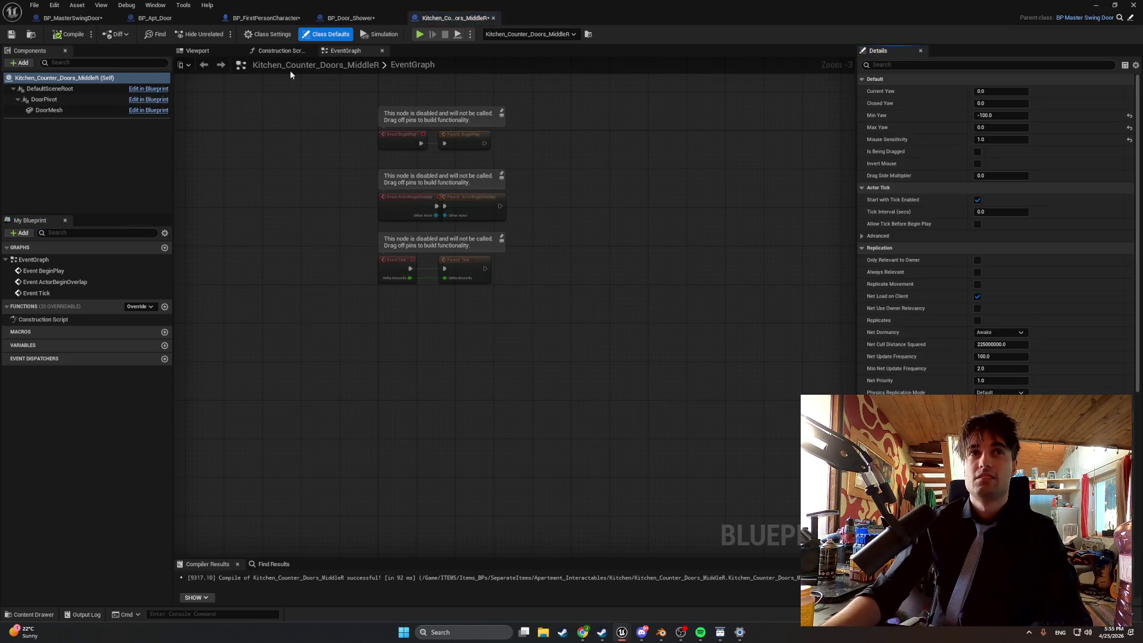
click(1097, 5)
key(alt+p)
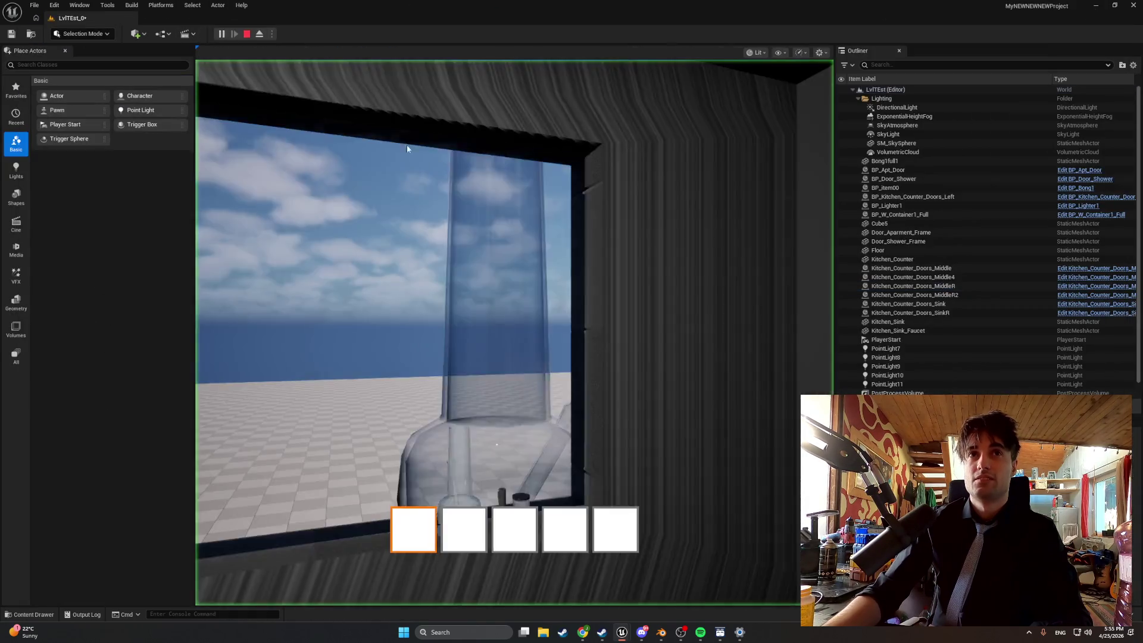
Swing open two lower cabinet doors in play mode, then stop the session
key(e)
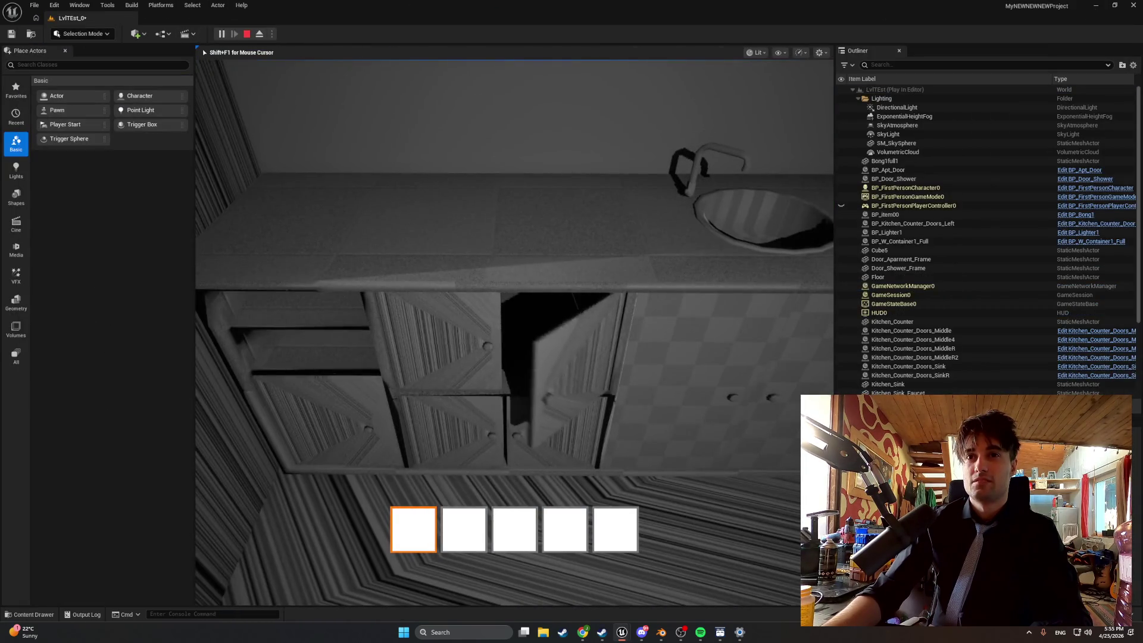
key(e)
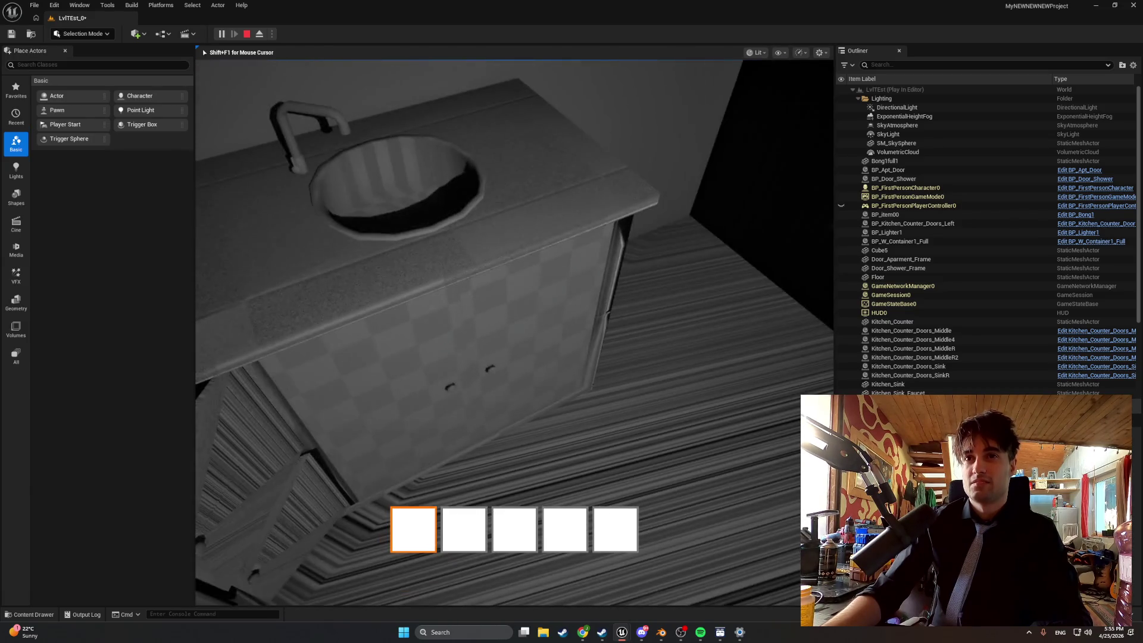
key(Escape)
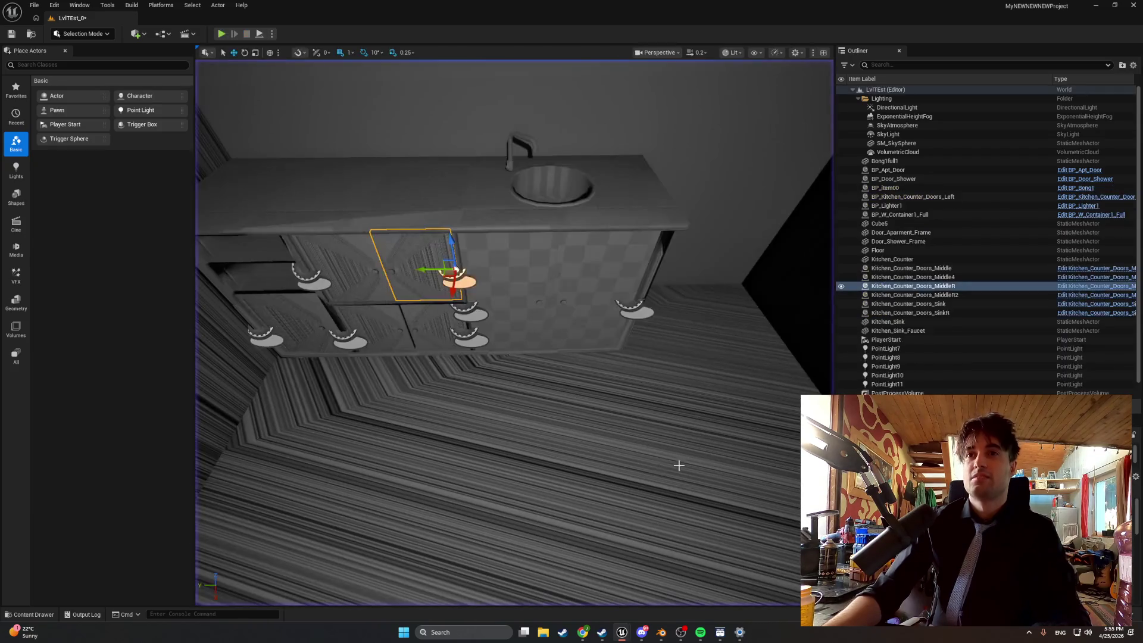
Open the Kitchen_Counter_Doors_SinkR blueprint from the right sink cabinet door
right_click(598, 295)
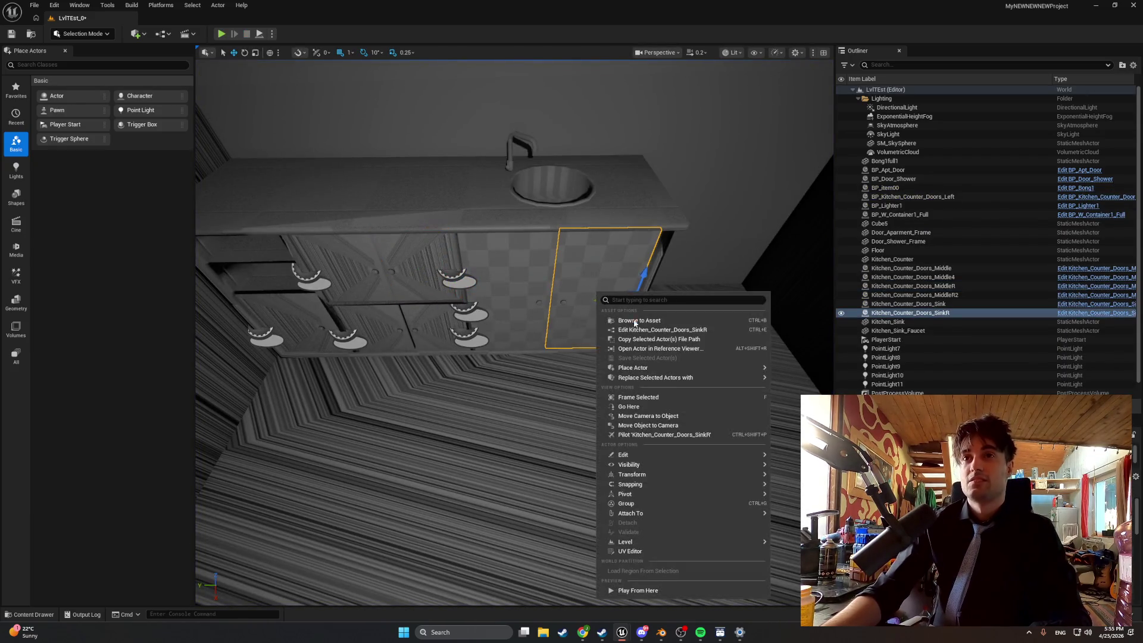
click(637, 325)
right_click(594, 294)
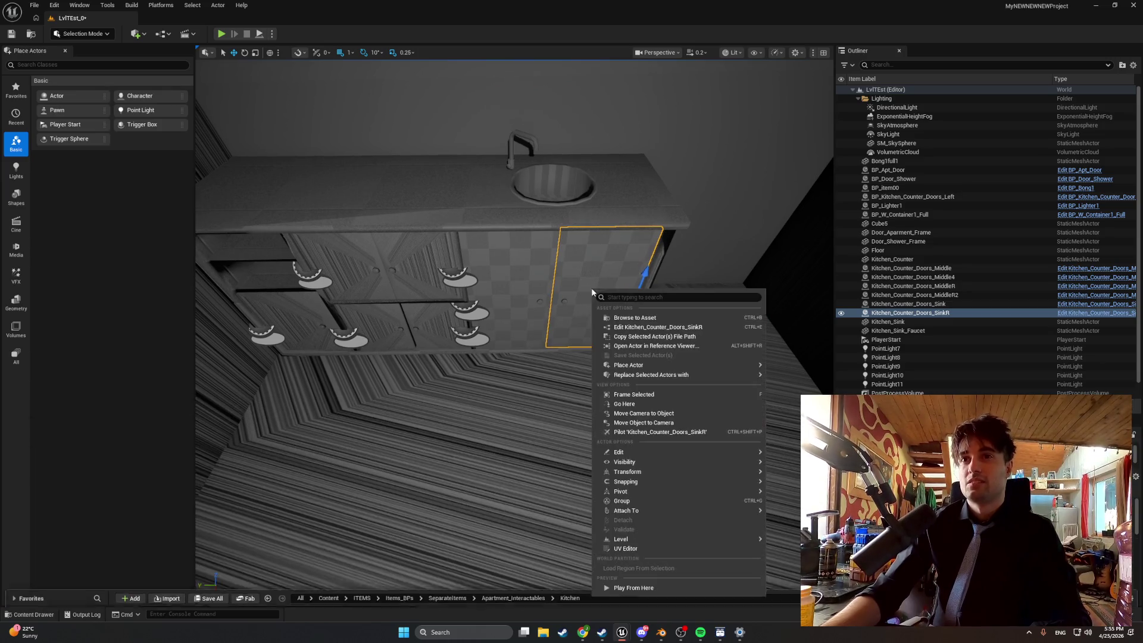
click(617, 317)
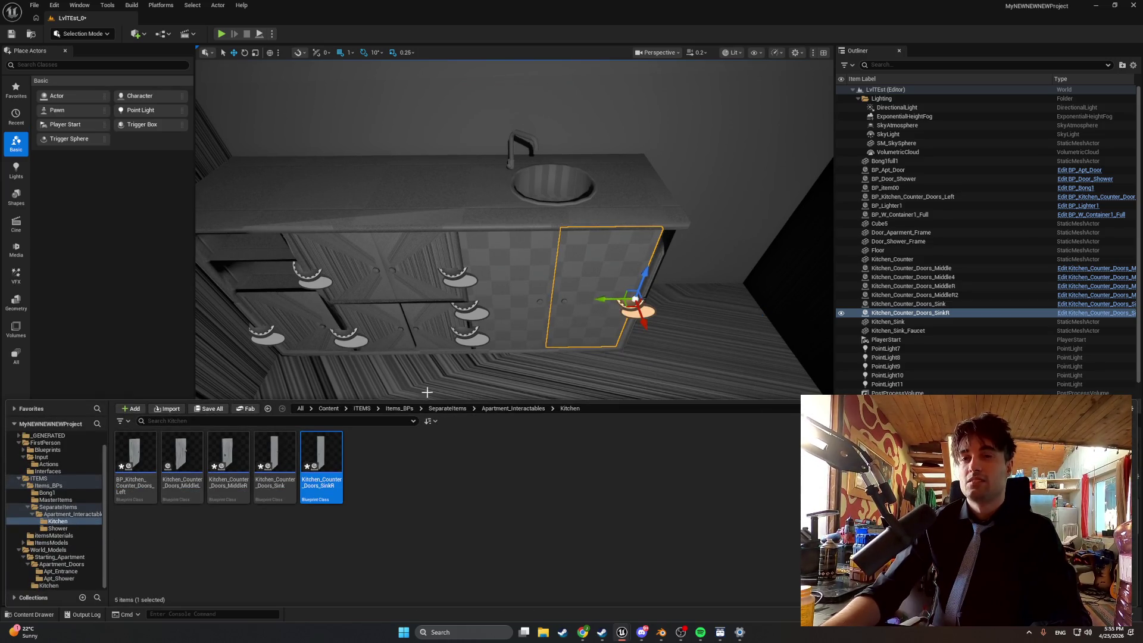
right_click(321, 467)
double_click(322, 469)
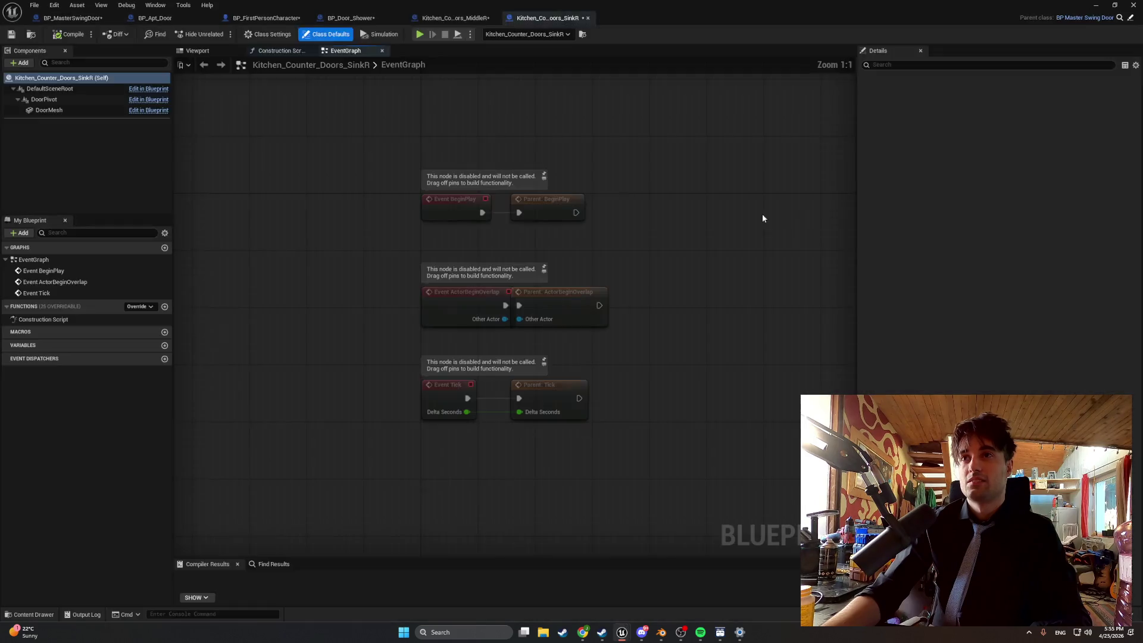
Set Max Yaw 0 and Min Yaw -100, compile, and return to the level
click(994, 126)
text(0)
click(996, 115)
text(-100)
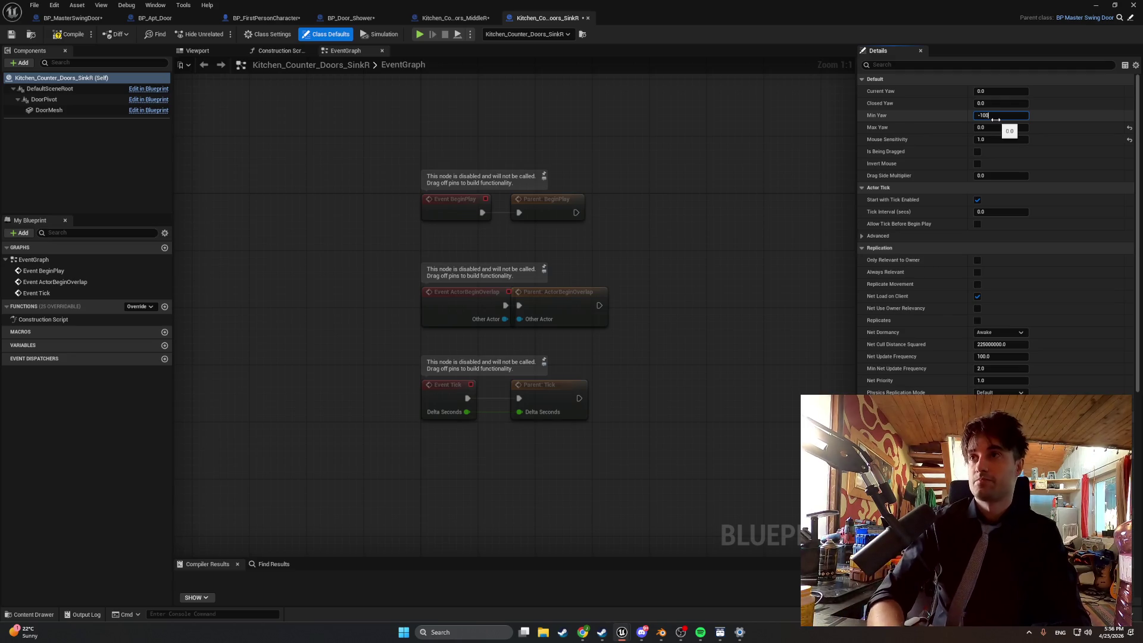
key(Return)
click(70, 34)
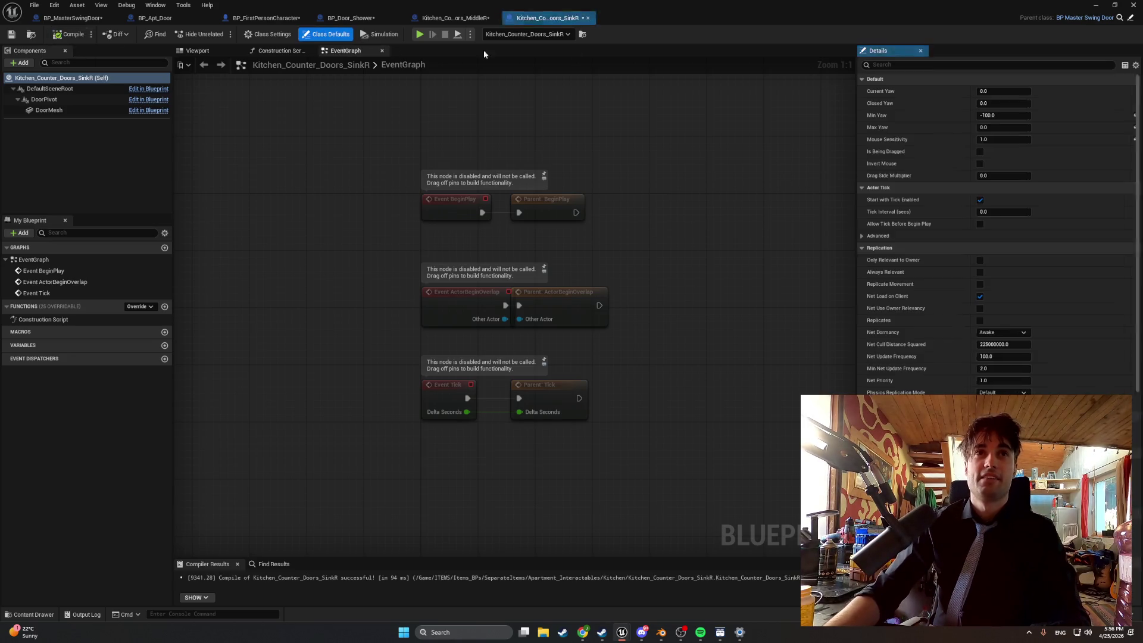
click(1096, 5)
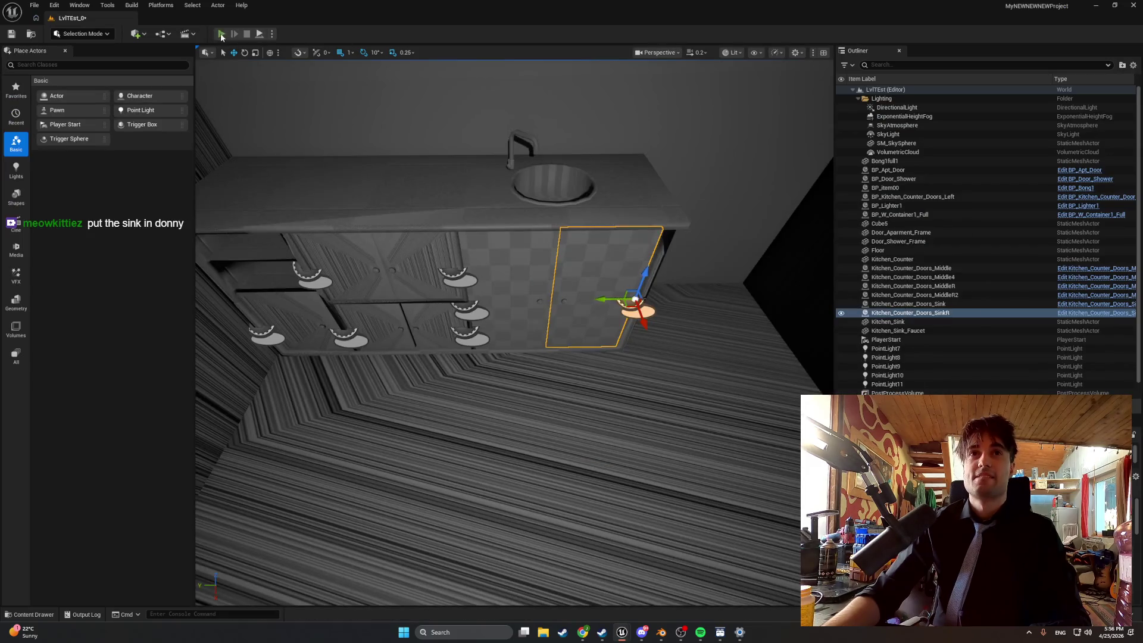
click(221, 33)
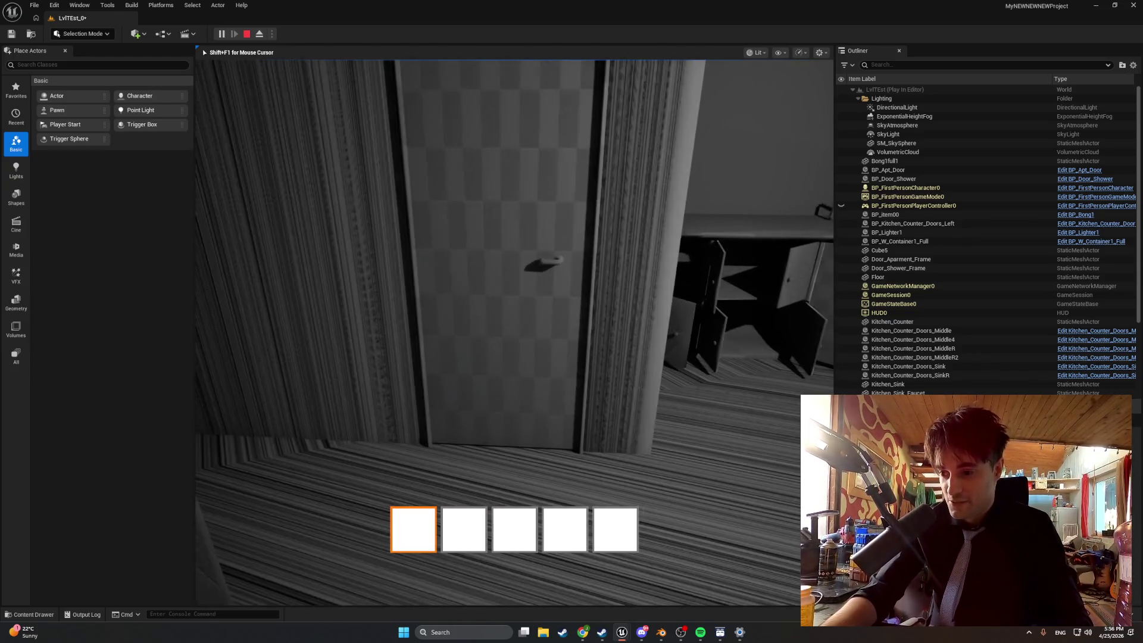
key(Escape)
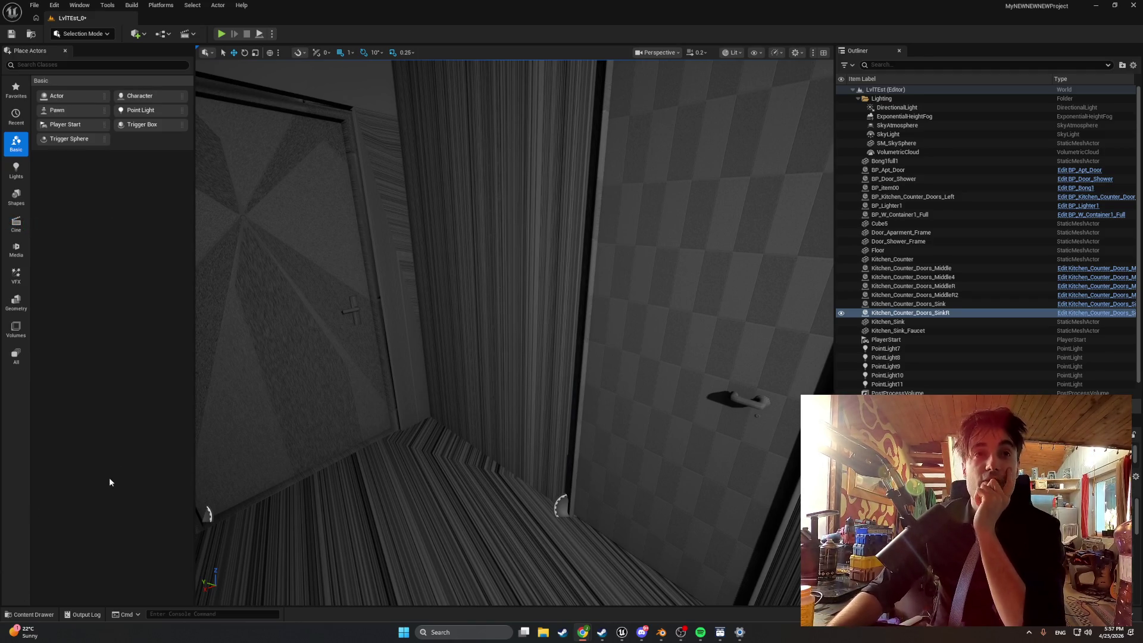
click(31, 615)
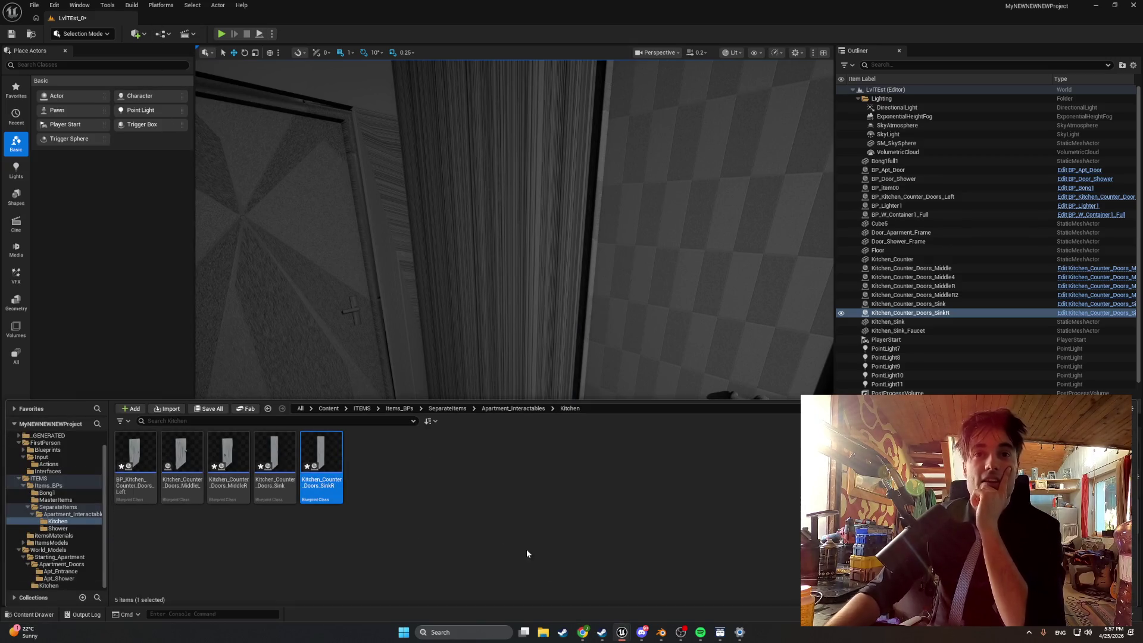
Add a Float variable named OpenDirection to BP_MasterSwingDoor and compile
mouse_move(621, 624)
click(645, 563)
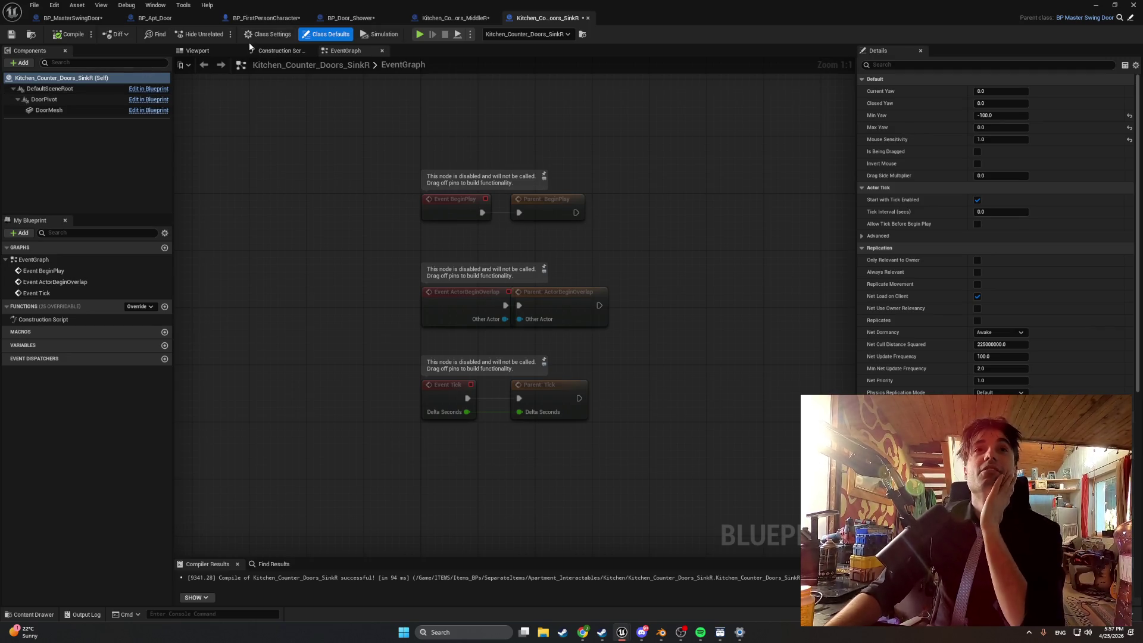
click(74, 18)
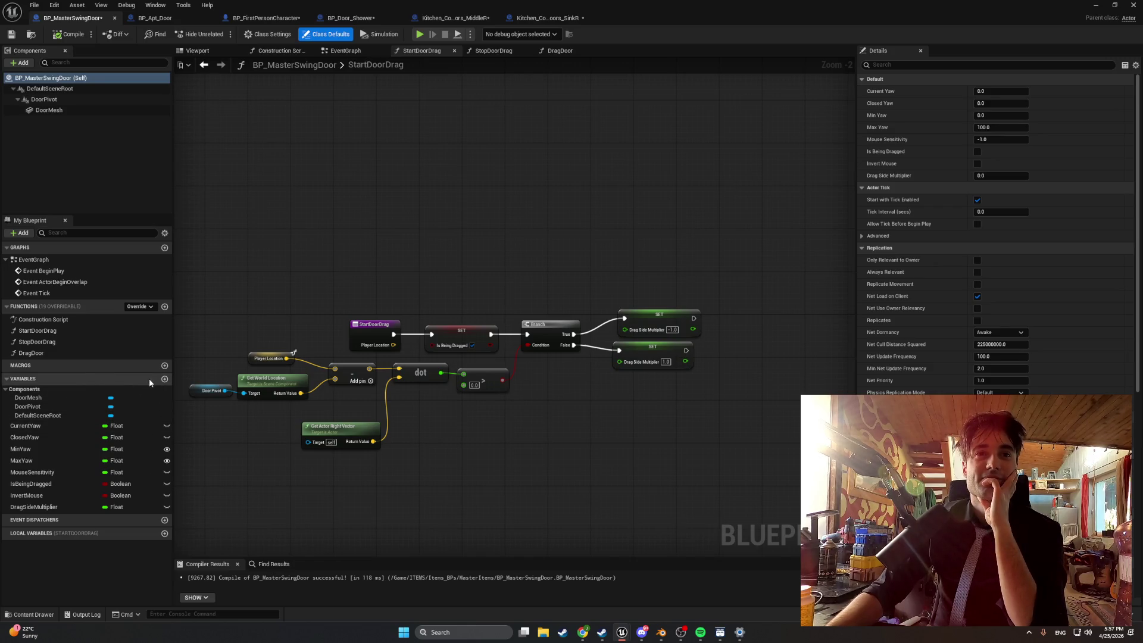
click(165, 380)
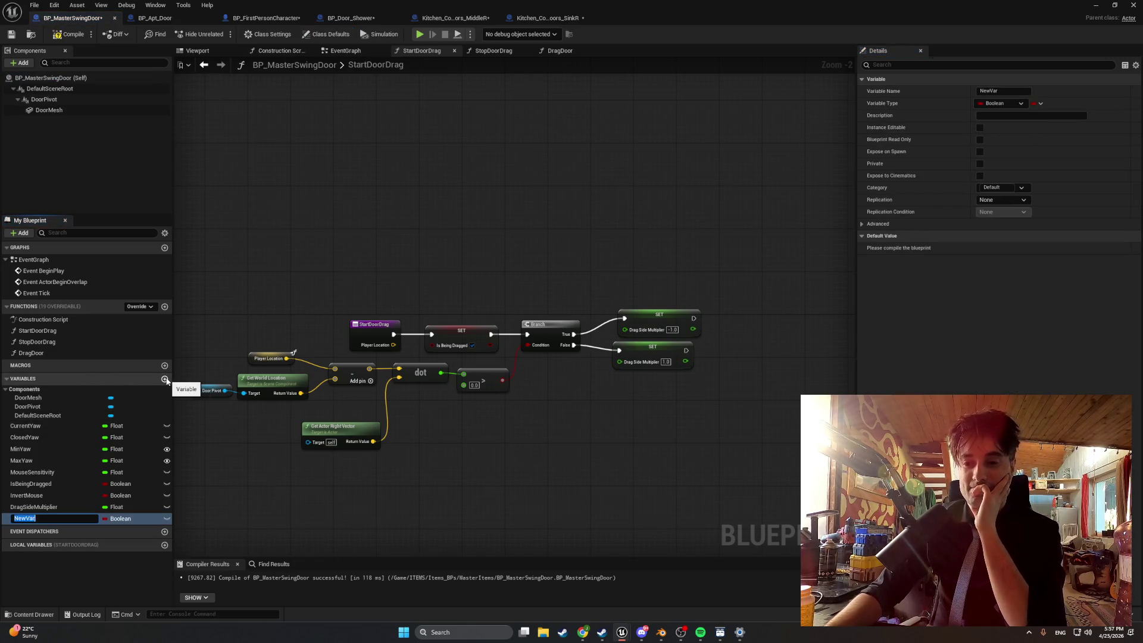
text(OpenDirection)
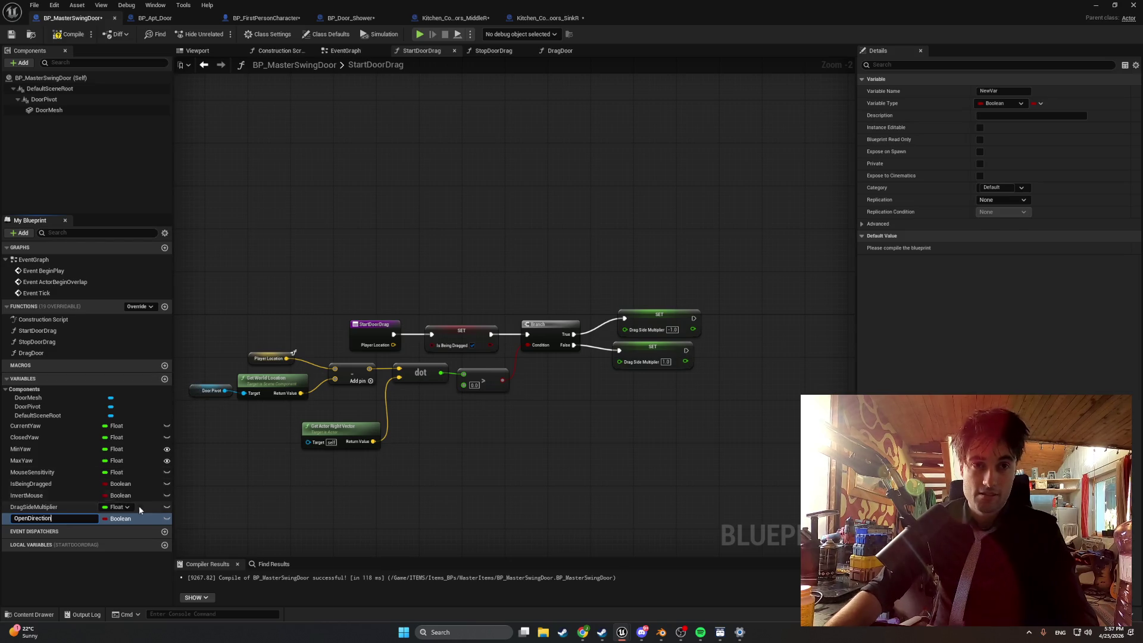
key(Return)
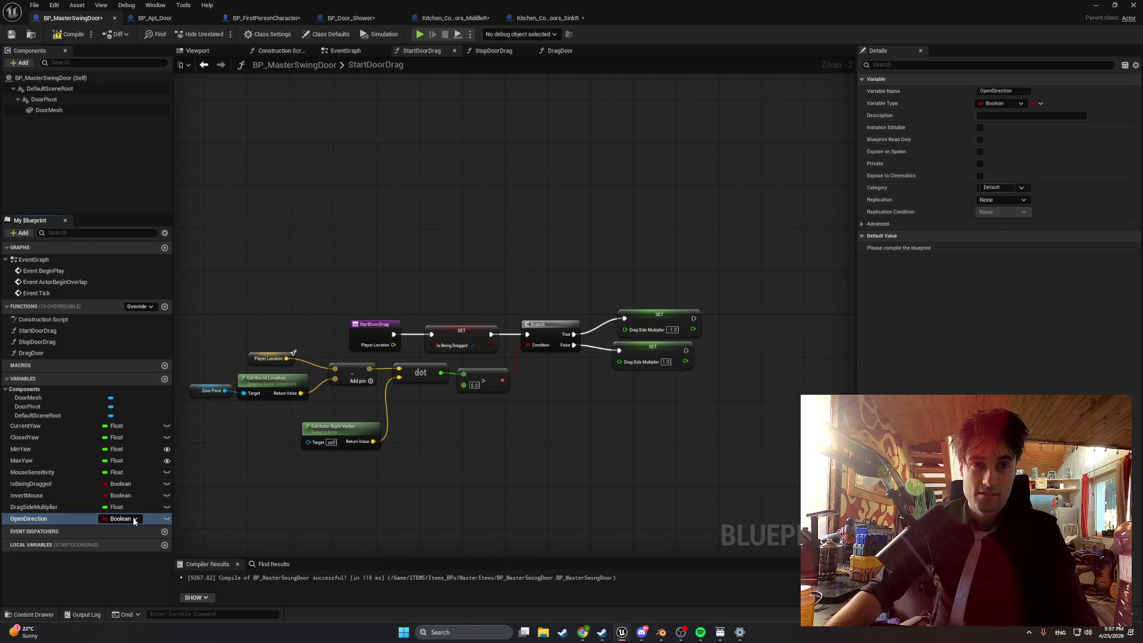
click(137, 519)
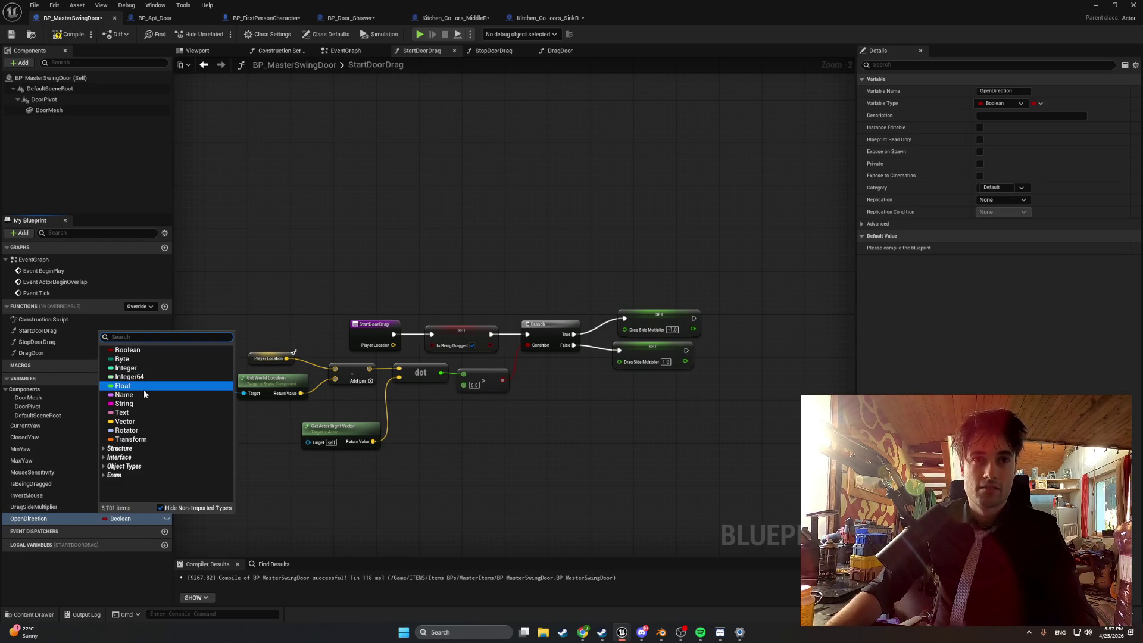
click(140, 384)
click(60, 36)
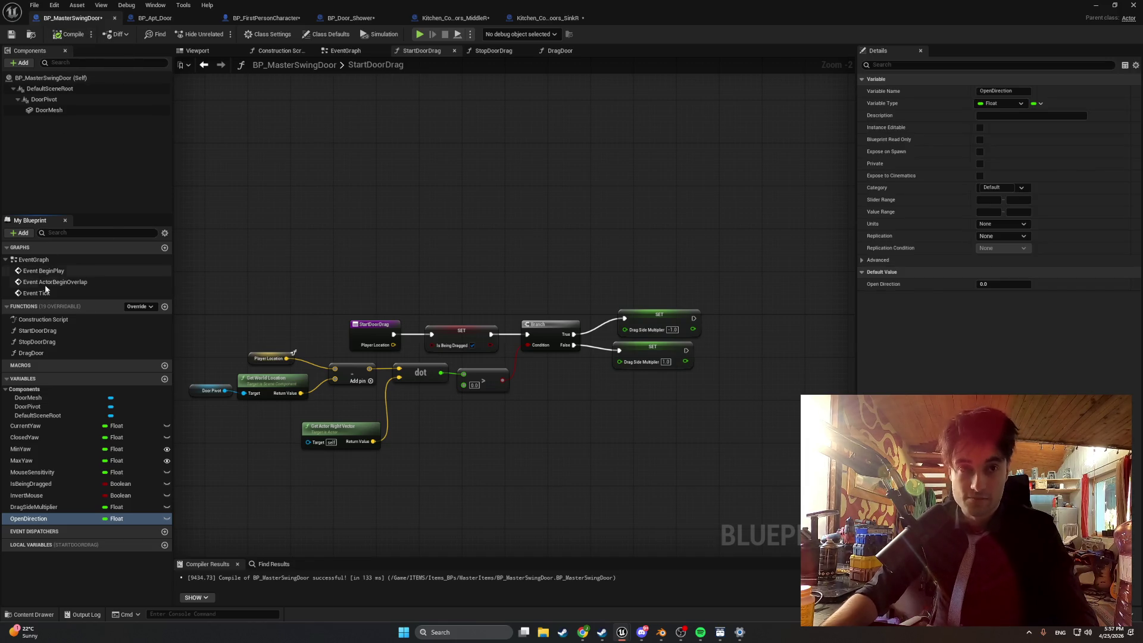
Give OpenDirection a default value of 1.0 and recompile the blueprint
click(1004, 284)
text(1)
key(Return)
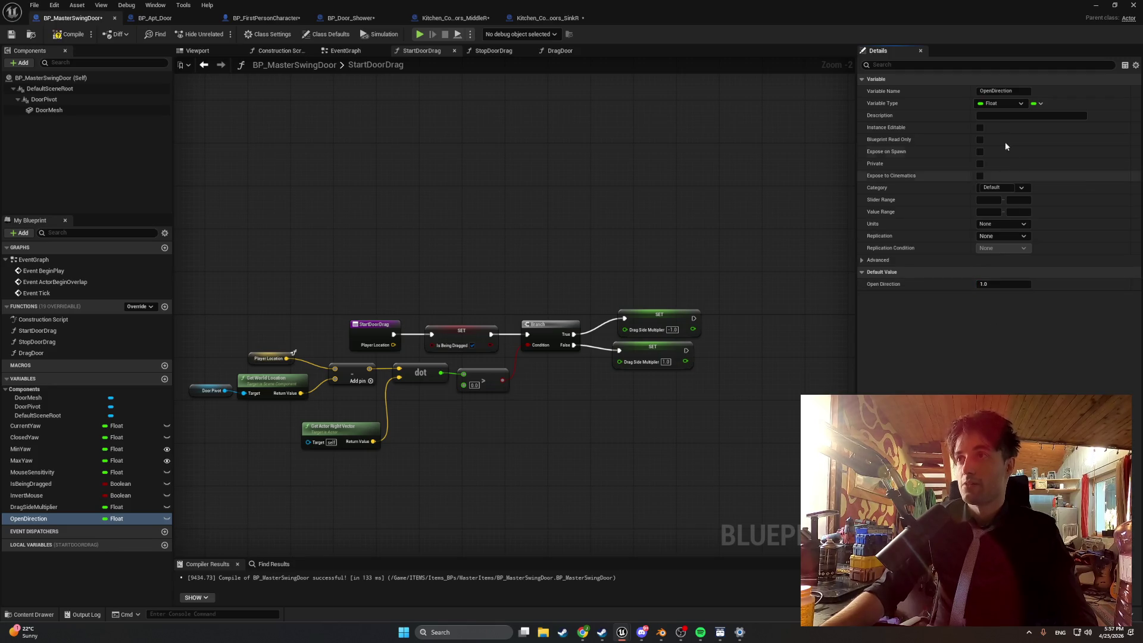
click(66, 34)
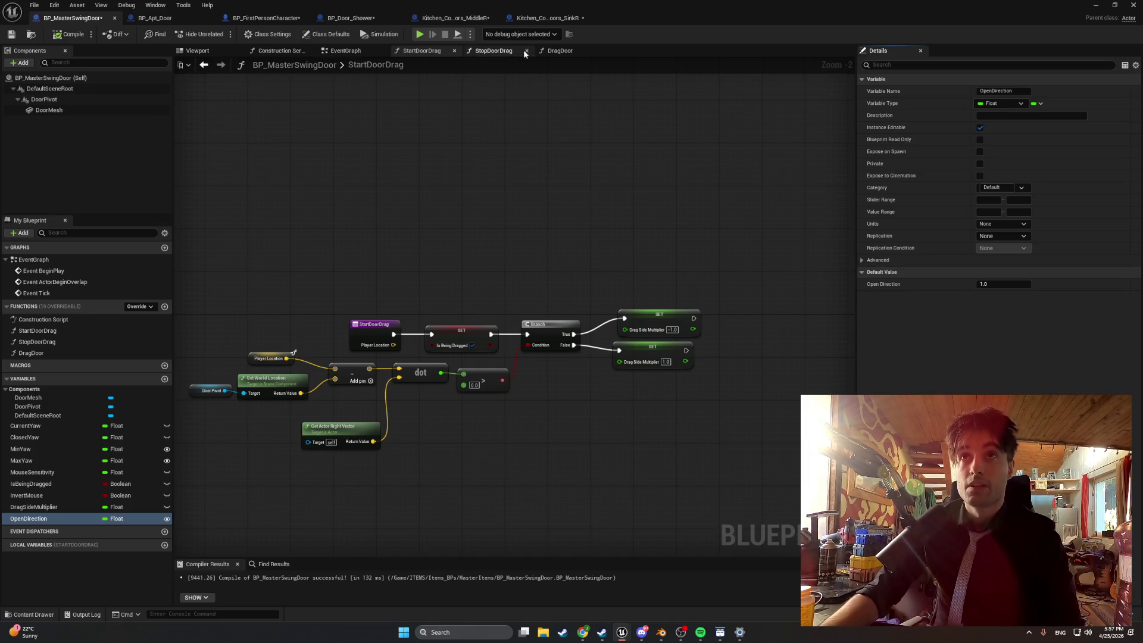
click(550, 51)
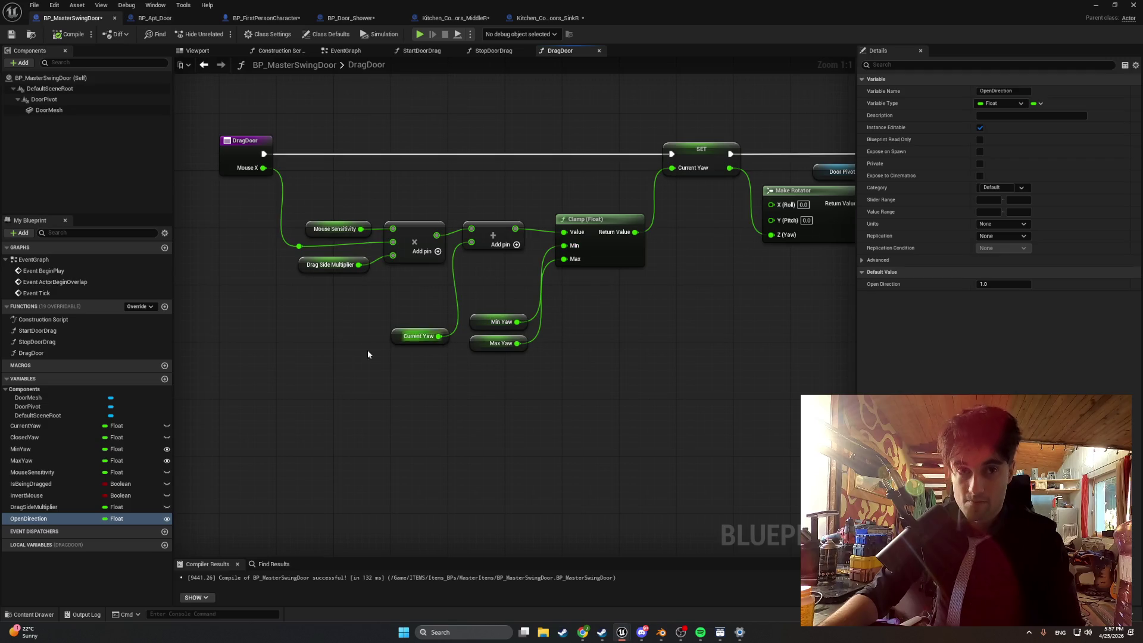
Add an OpenDirection getter, wire it into a new third multiply pin, and recompile
mouse_move(81, 512)
mouse_down()
mouse_move(245, 411)
mouse_move(293, 303)
mouse_up()
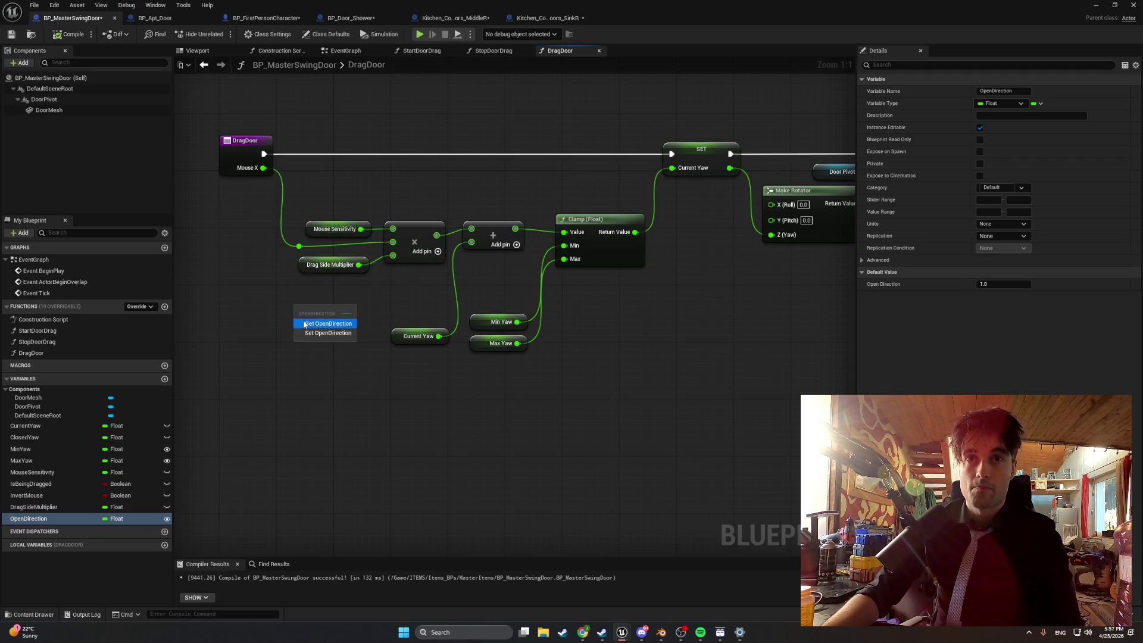
click(331, 324)
click(431, 252)
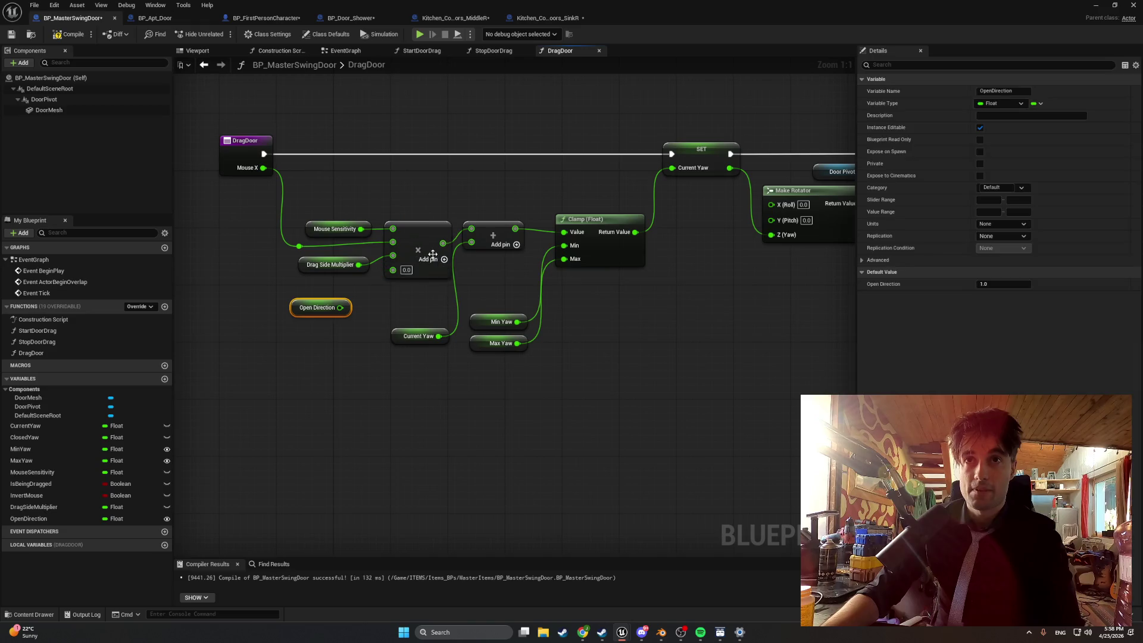
drag(347, 309, 396, 270)
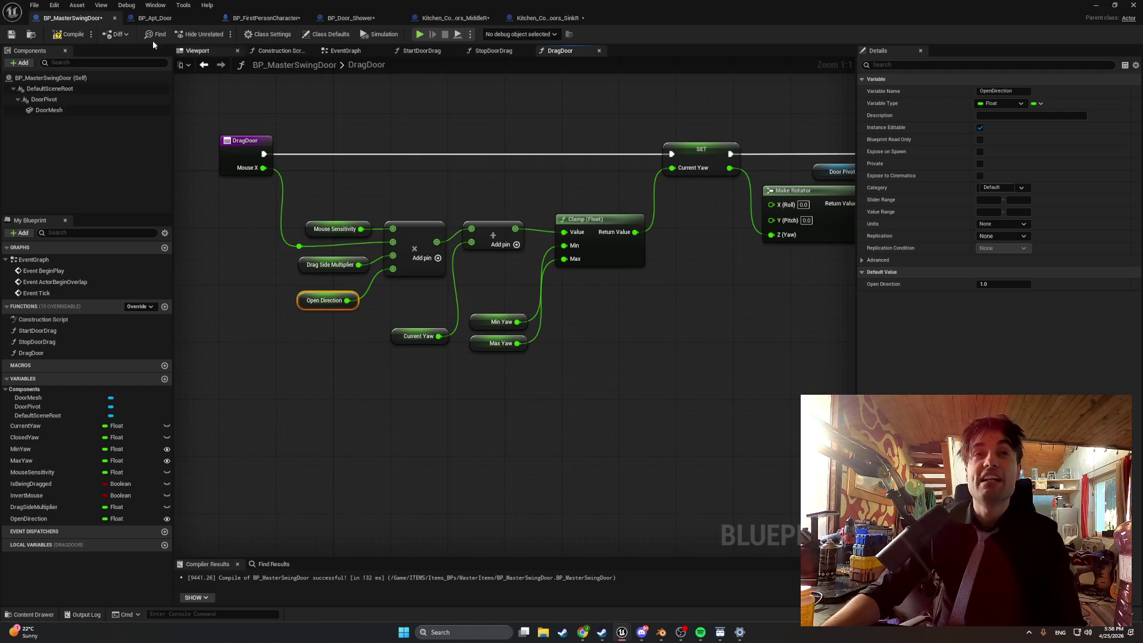
click(66, 34)
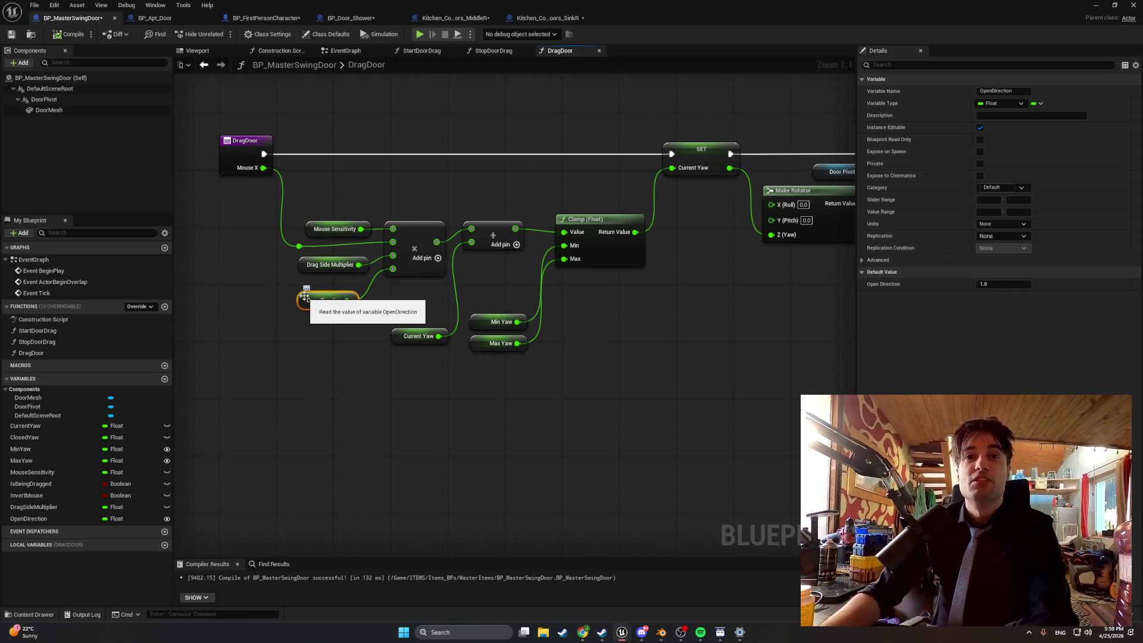
Delete the OpenDirection getter and variable, and remove the multiply node's extra input pin
key(Delete)
click(52, 519)
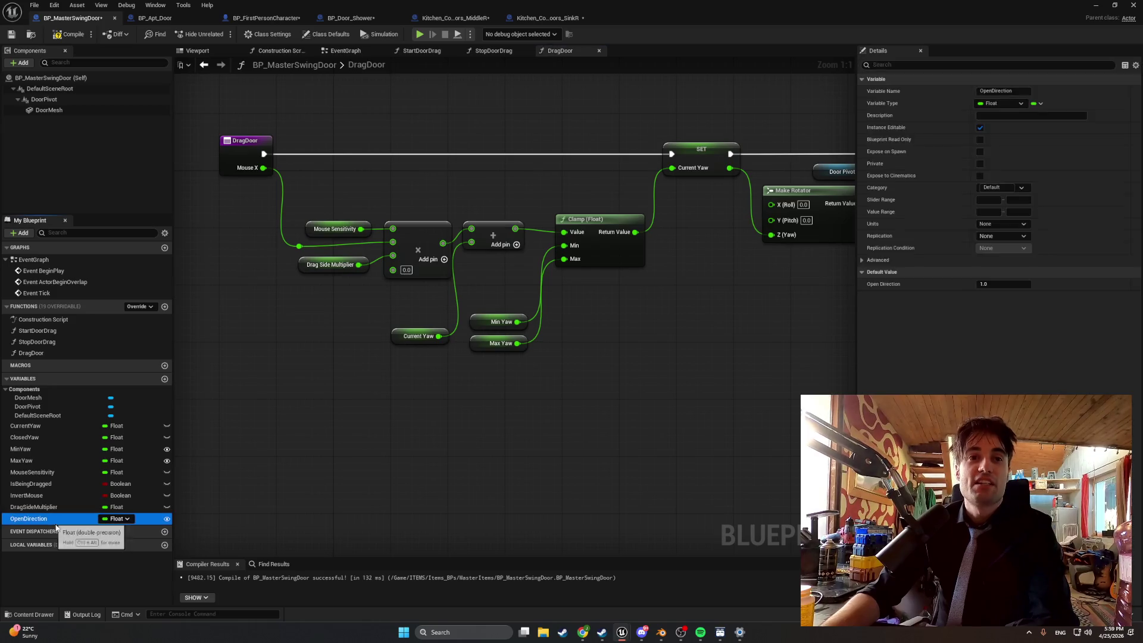
key(Delete)
right_click(403, 272)
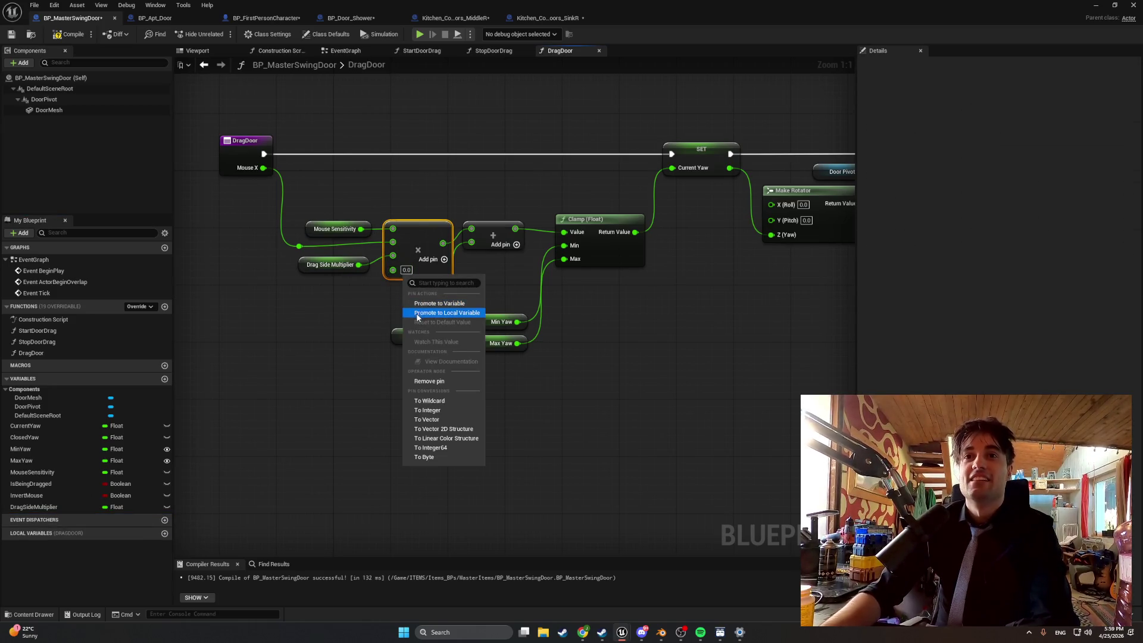
click(429, 381)
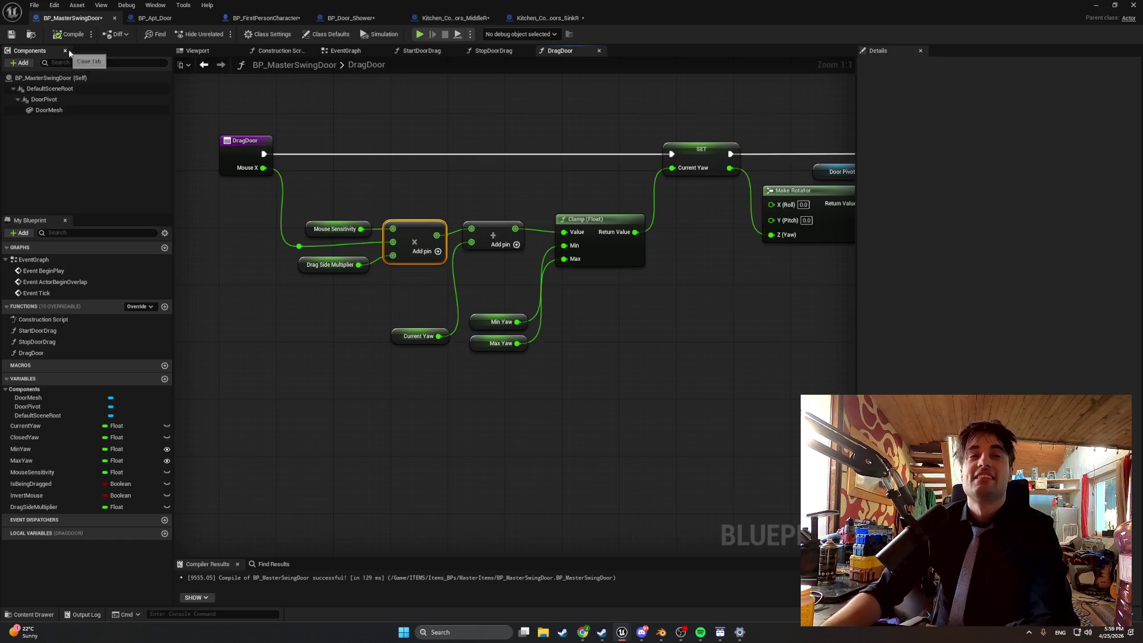
Bring up the BP_Door_Shower blueprint in its 3D Viewport
click(347, 18)
click(198, 52)
scroll(484, 214, up, 2)
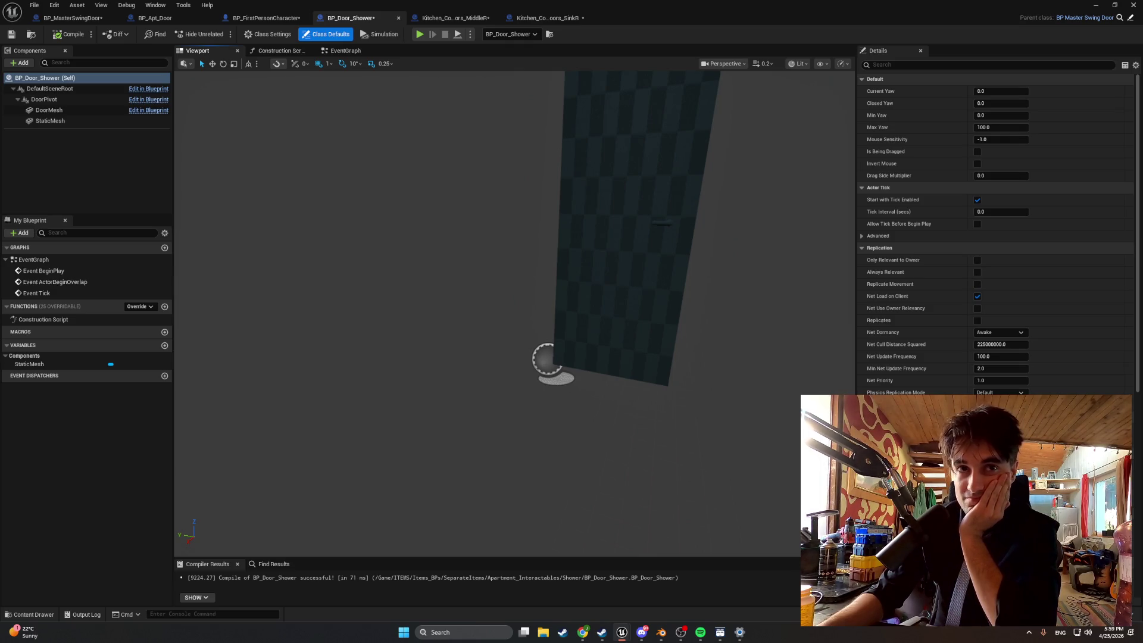
click(665, 275)
key(f)
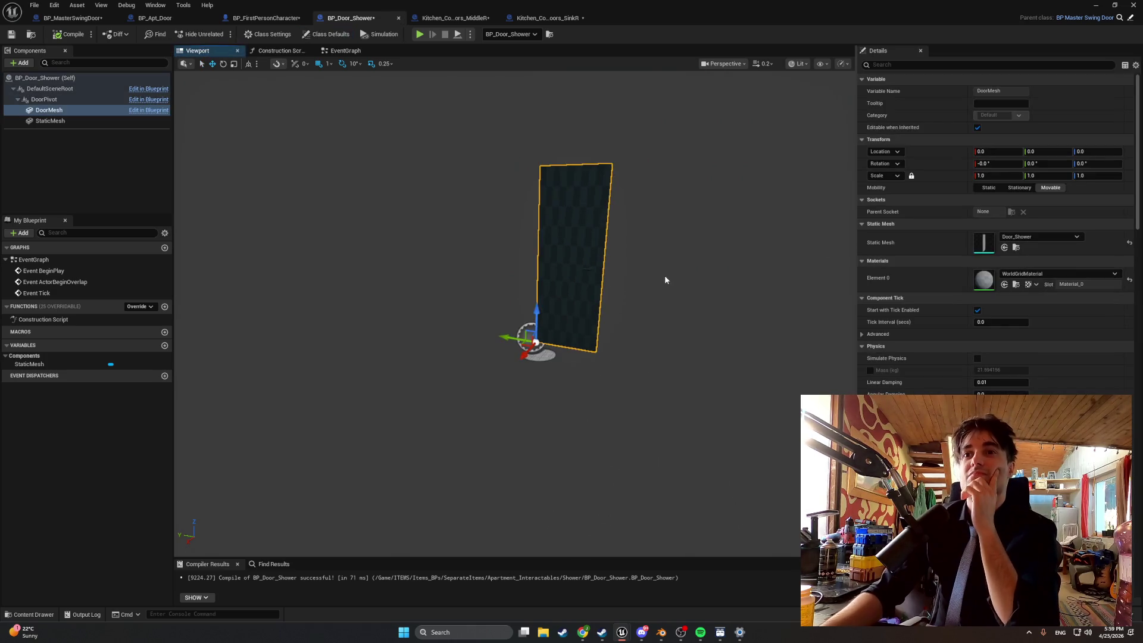
click(179, 24)
scroll(484, 189, down, 4)
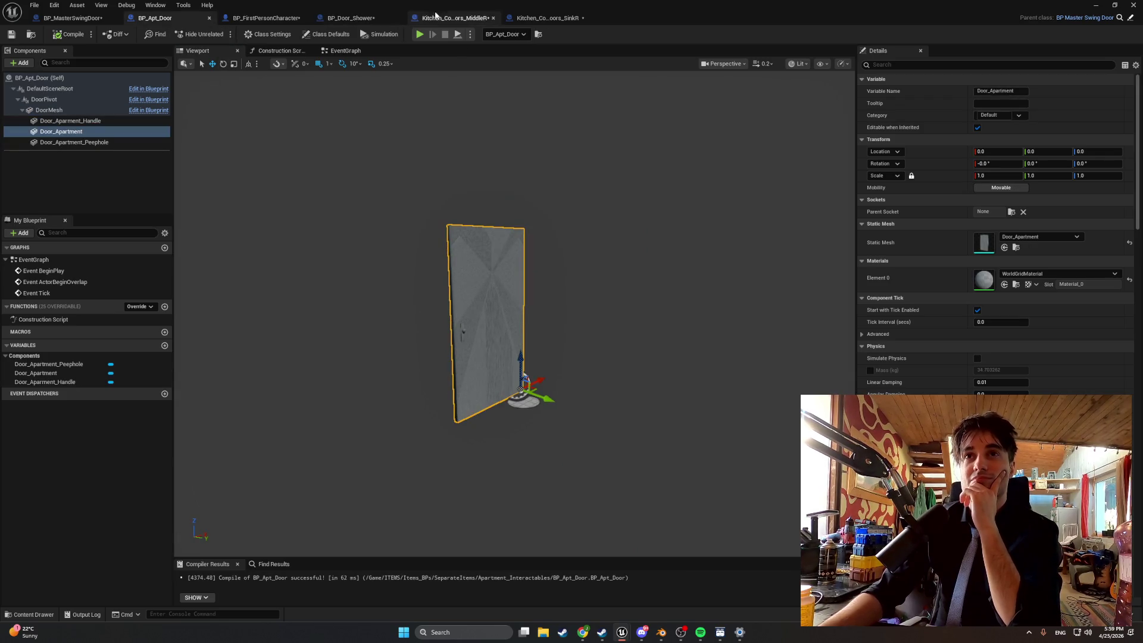
click(436, 16)
click(539, 17)
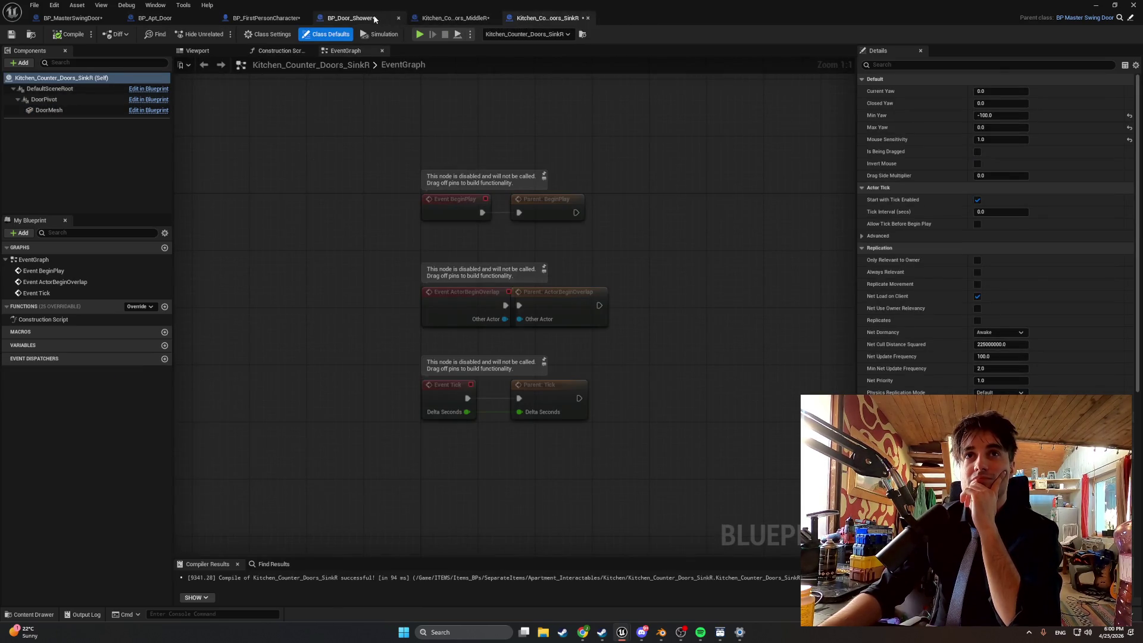
click(375, 19)
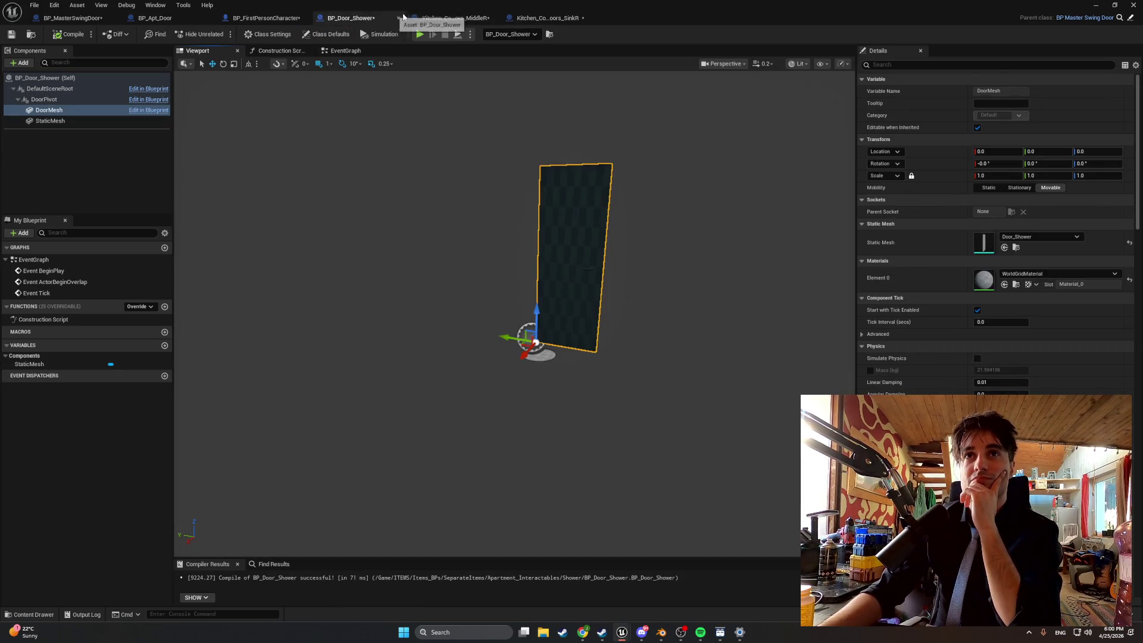
click(185, 16)
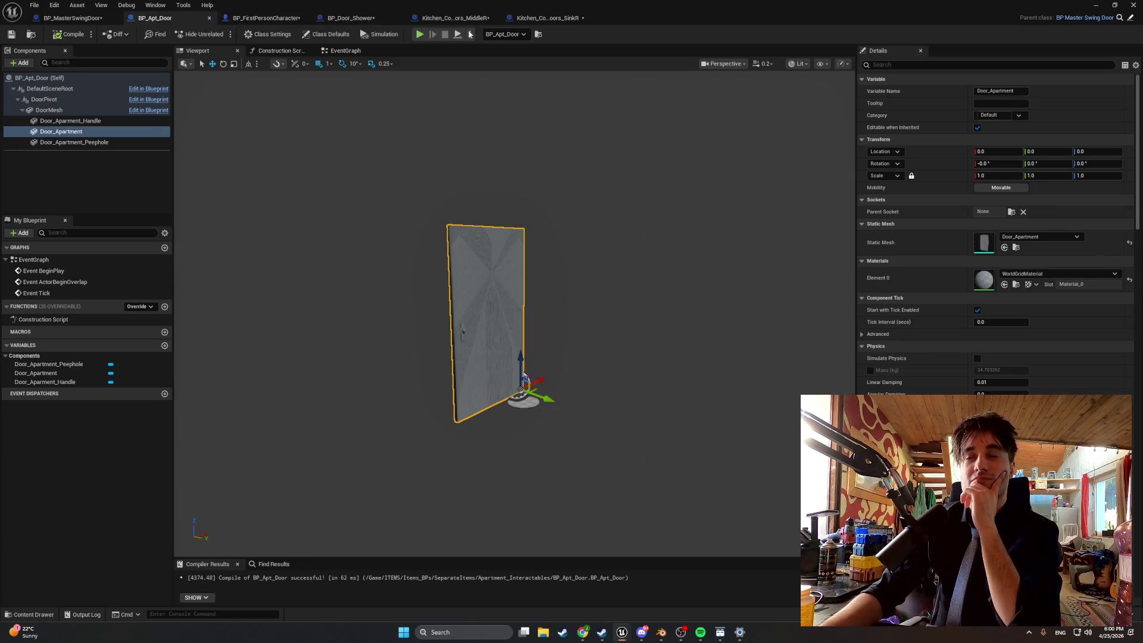
click(544, 18)
click(453, 18)
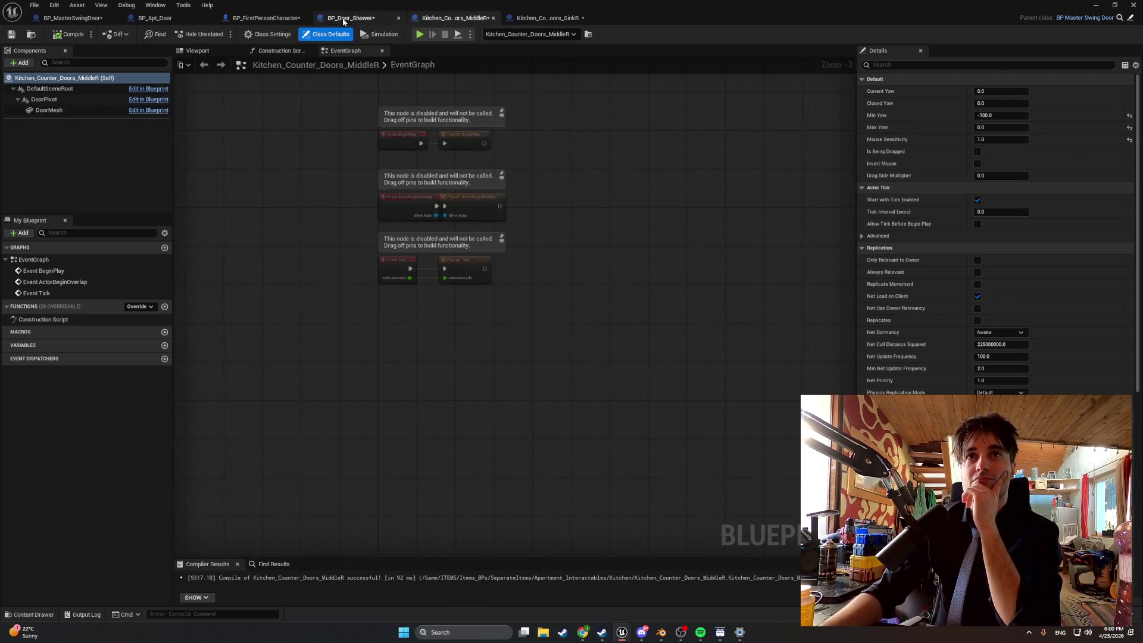
click(343, 22)
click(156, 18)
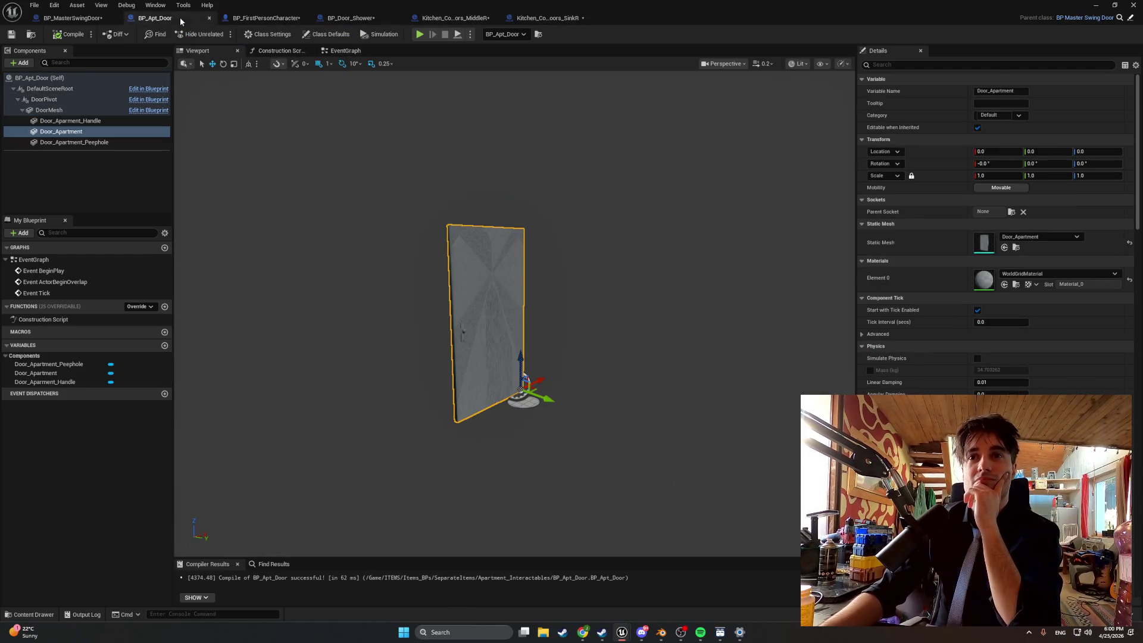
click(333, 16)
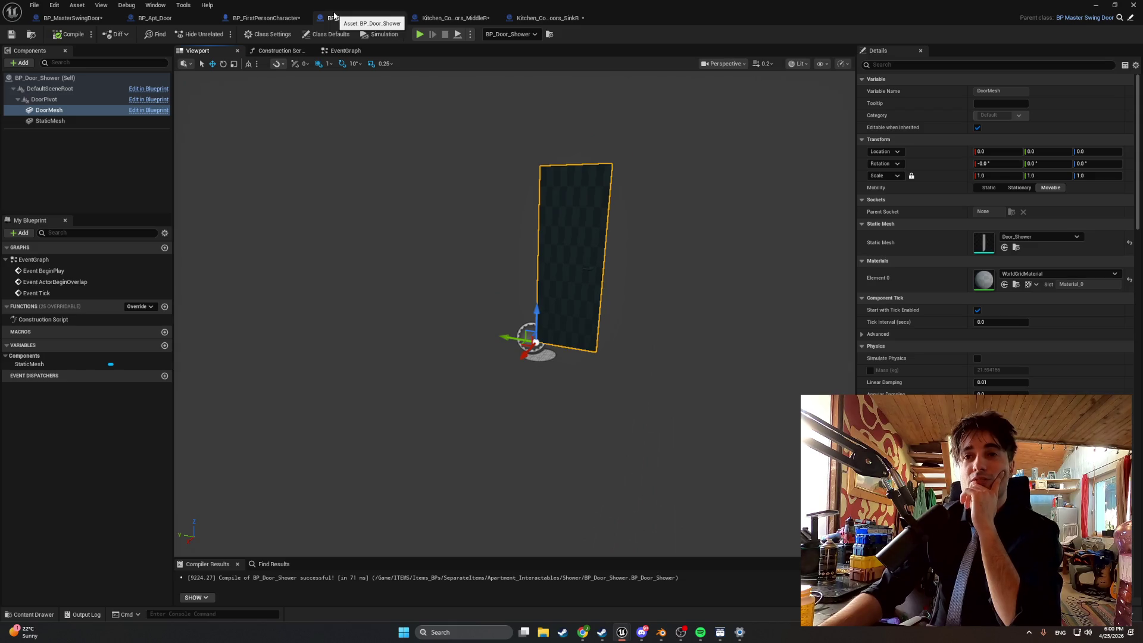
click(156, 18)
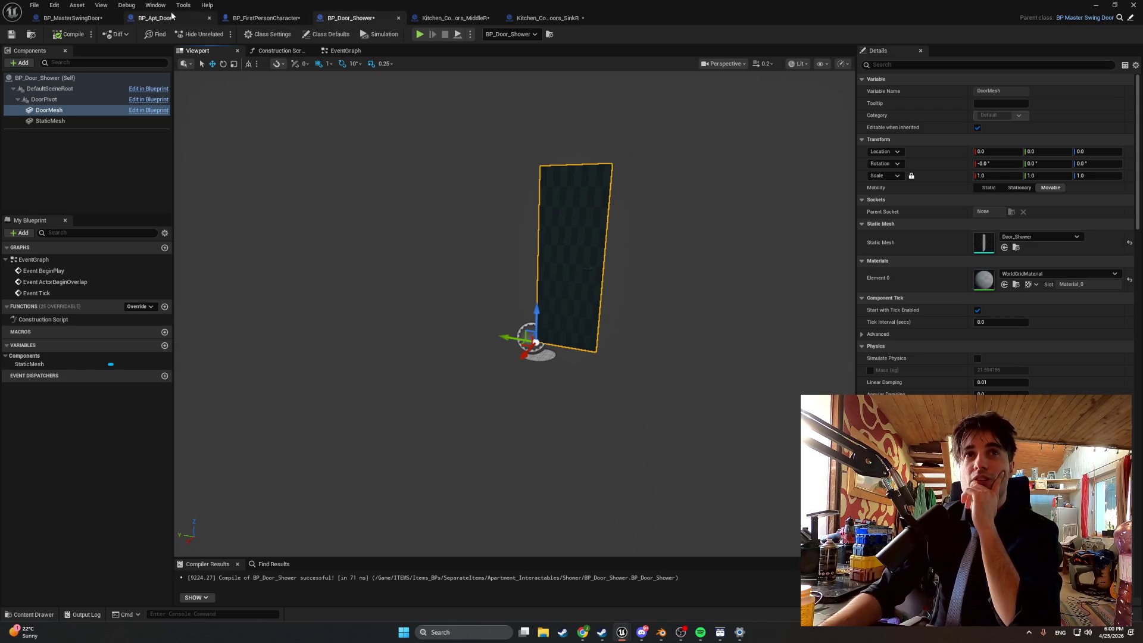
click(343, 22)
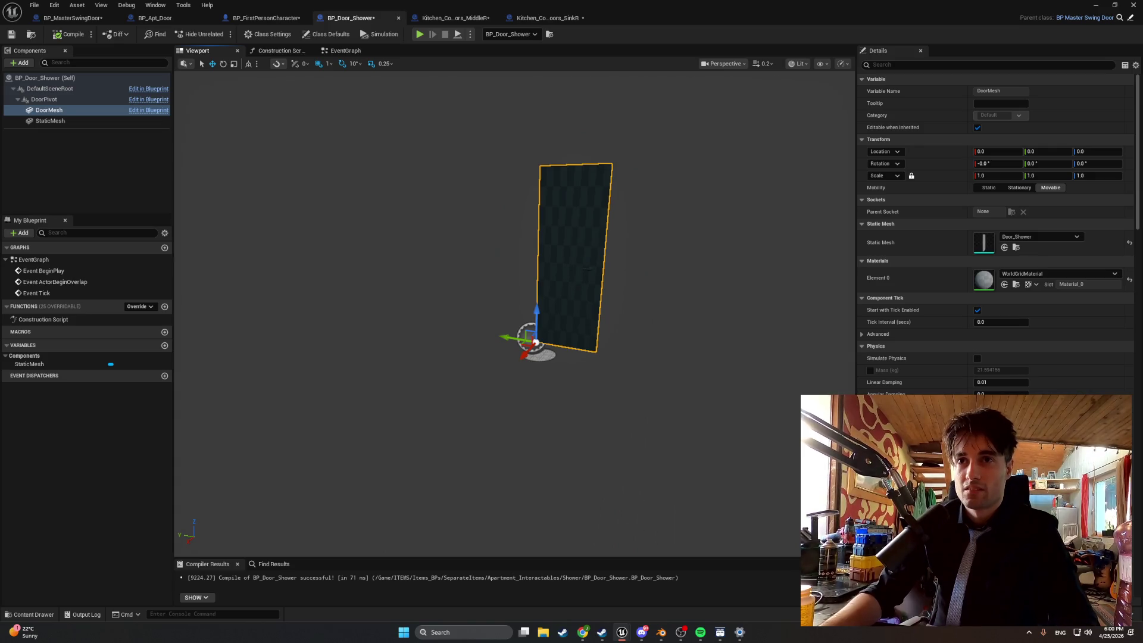
key(e)
Try a rough swing of the door mesh, then select and frame the shower door panel
mouse_move(539, 364)
mouse_down()
mouse_move(470, 351)
mouse_move(584, 247)
mouse_up()
key(w)
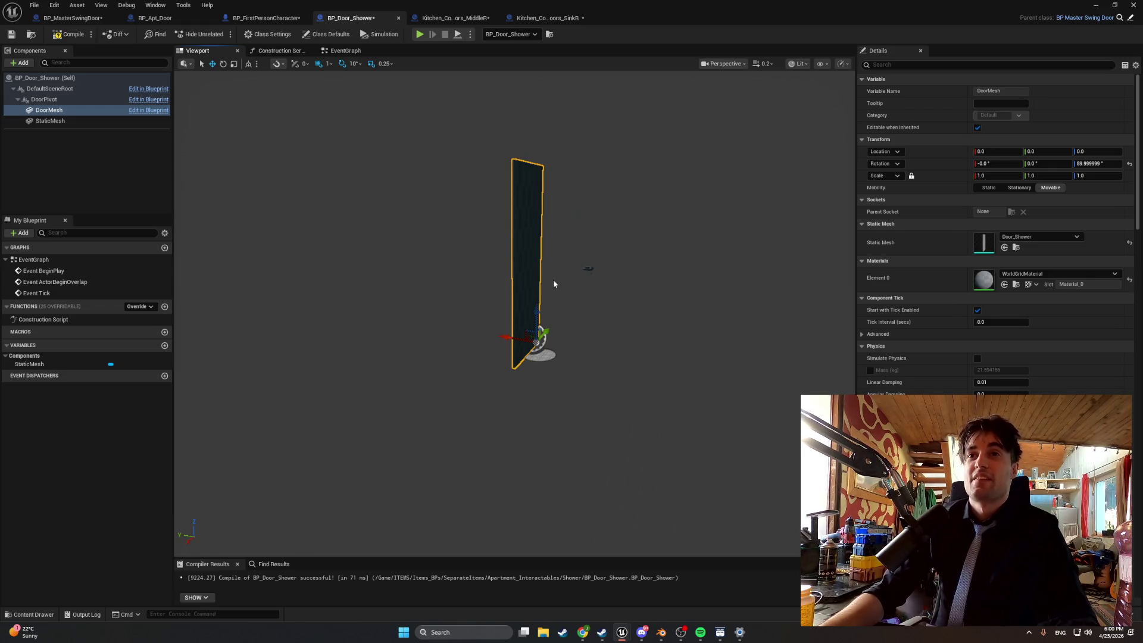
click(586, 269)
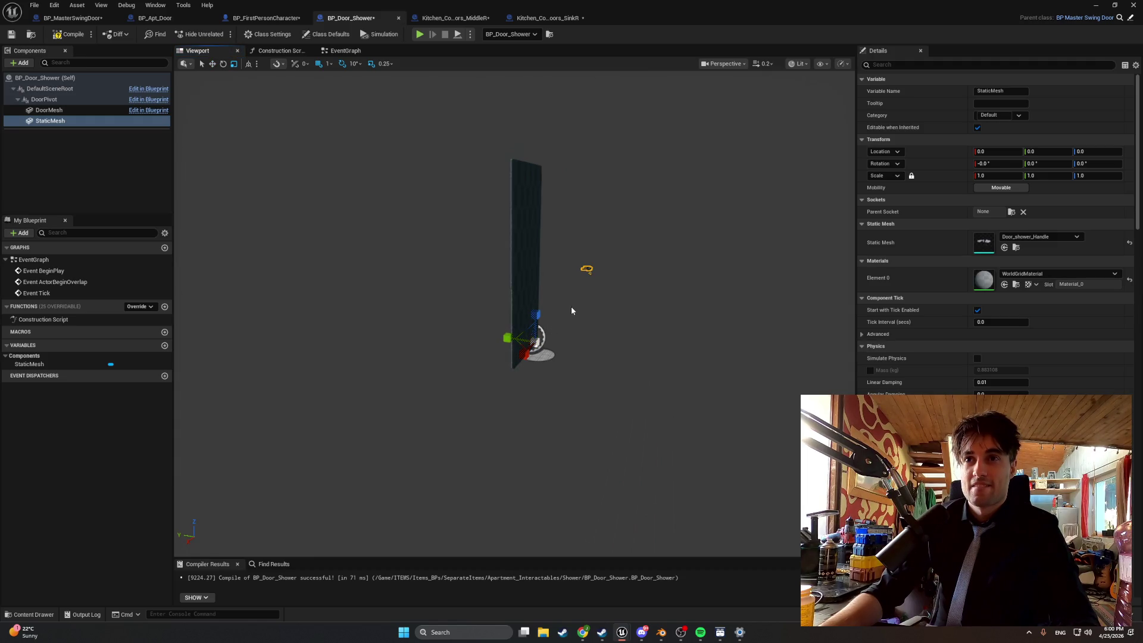
click(583, 275)
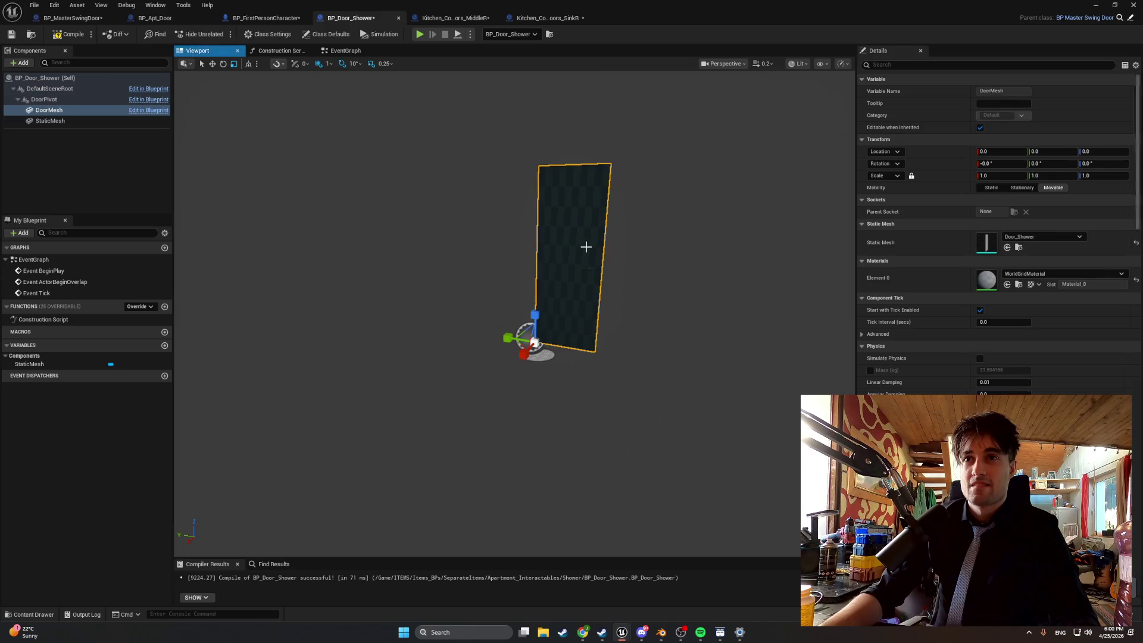
click(586, 269)
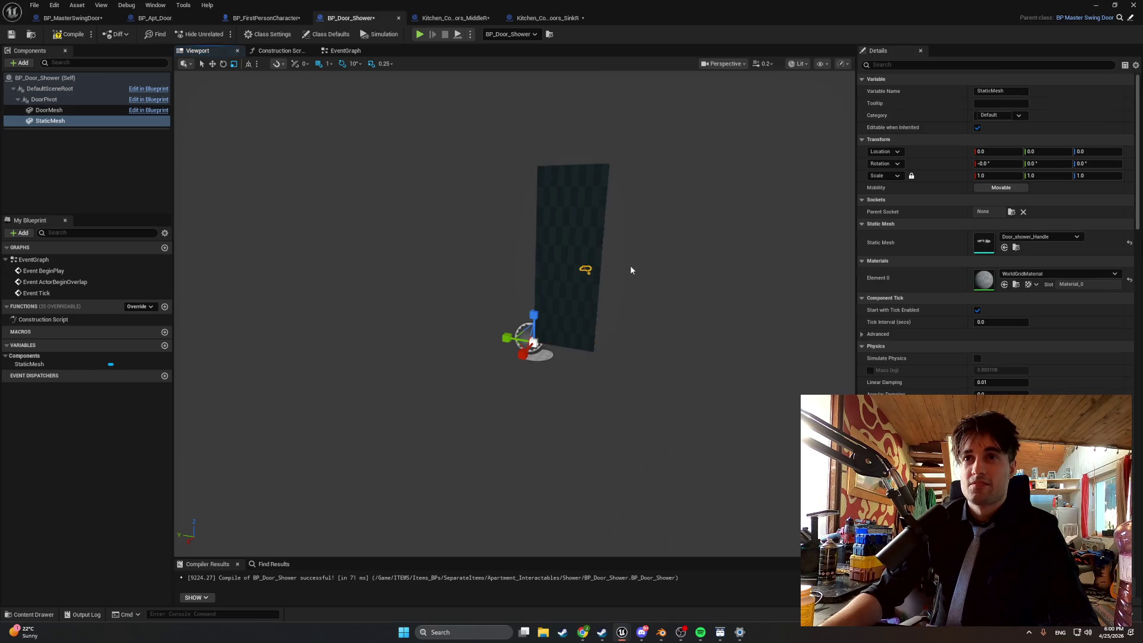
scroll(630, 268, up, 3)
ctrl+click(76, 110)
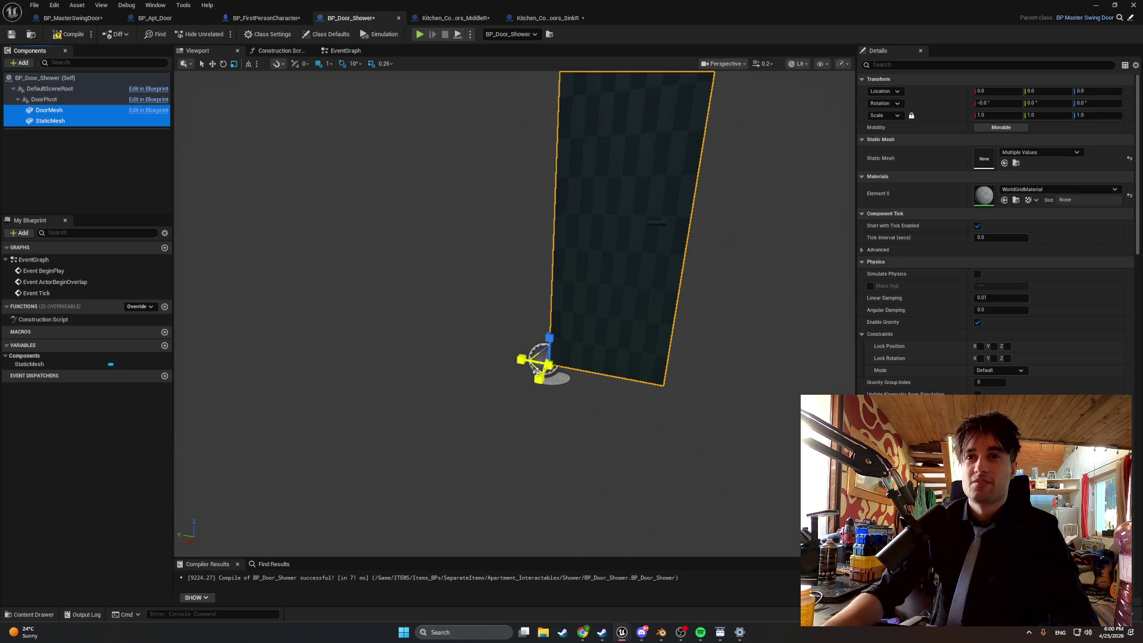
scroll(560, 313, up, 1)
click(589, 270)
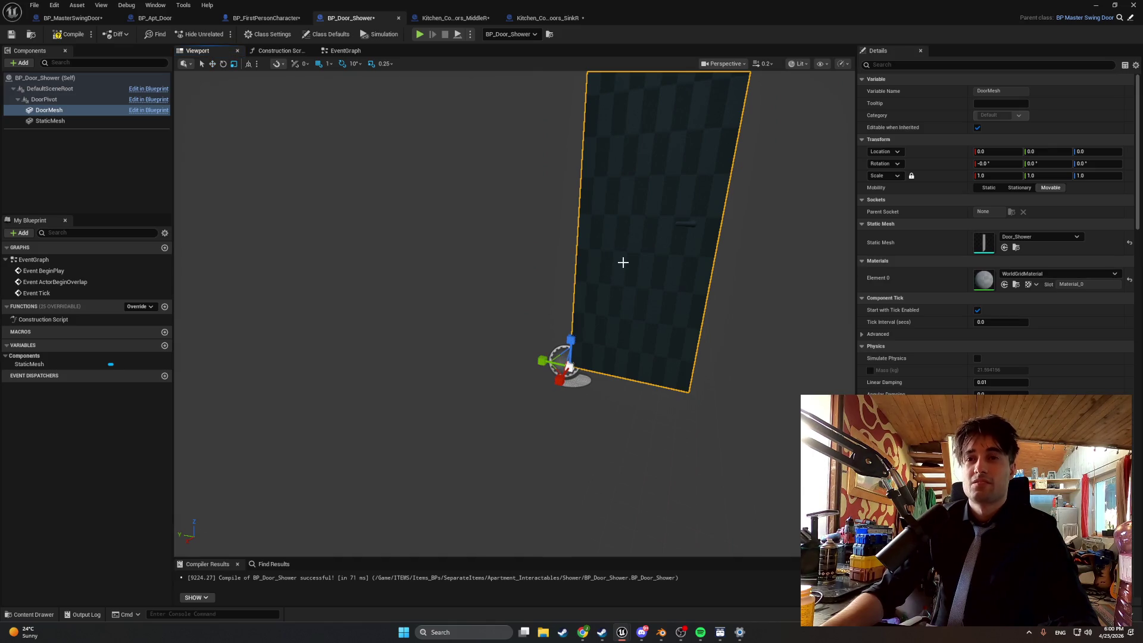
key(f)
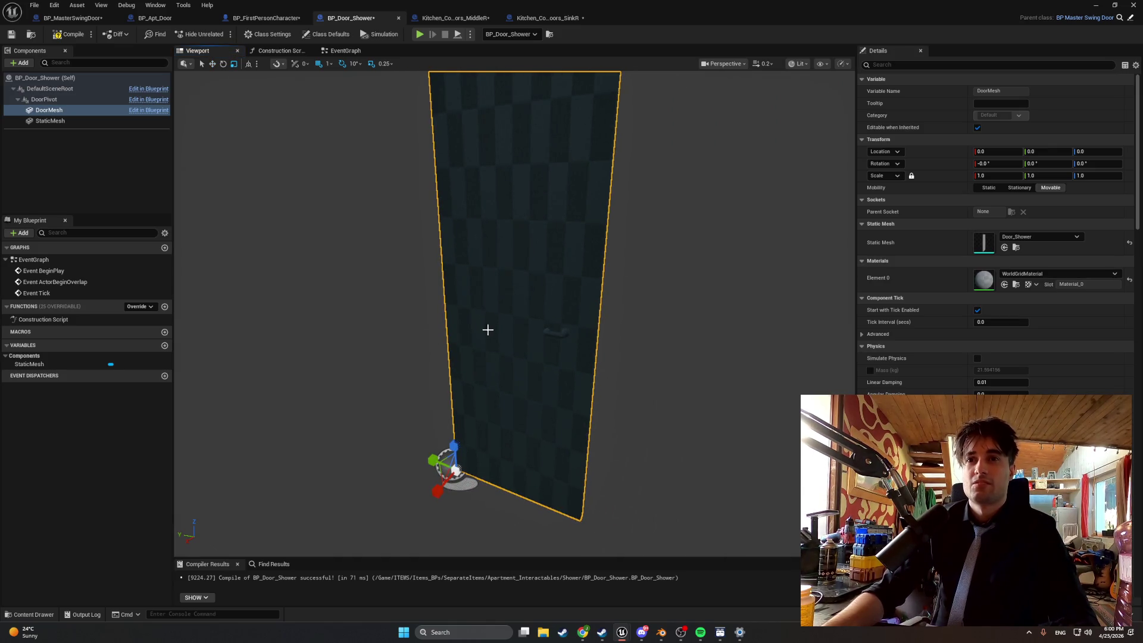
scroll(492, 327, down, 3)
Rotate DoorMesh and its handle together 90° around the hinge and recompile BP_Door_Shower
key(e)
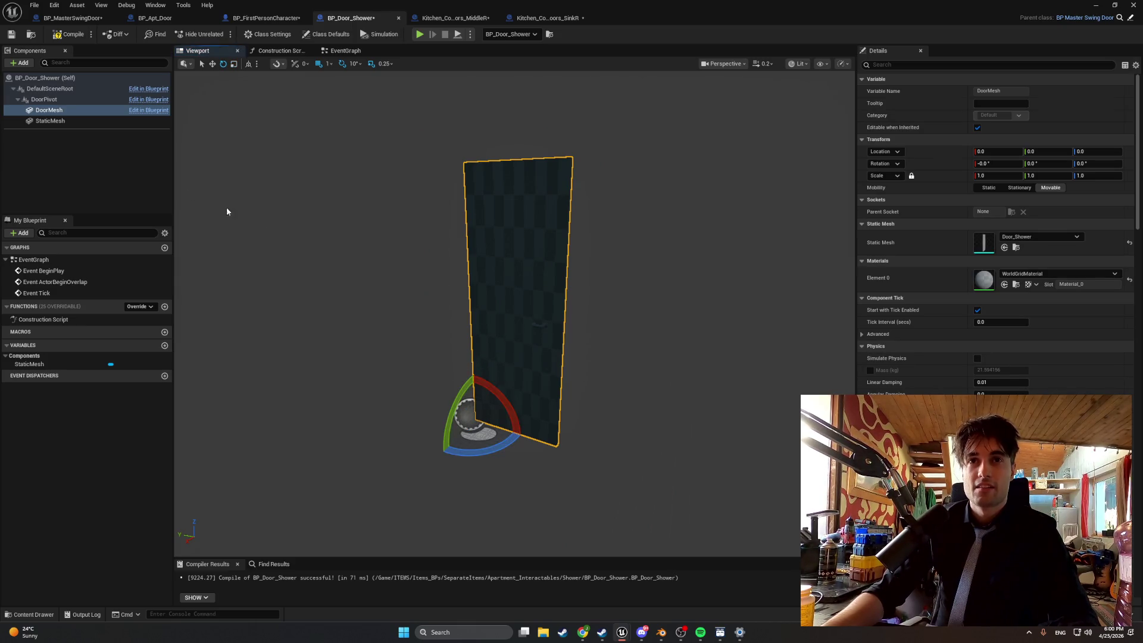
ctrl+click(66, 120)
mouse_move(477, 450)
mouse_down()
mouse_move(431, 458)
mouse_move(415, 232)
mouse_up()
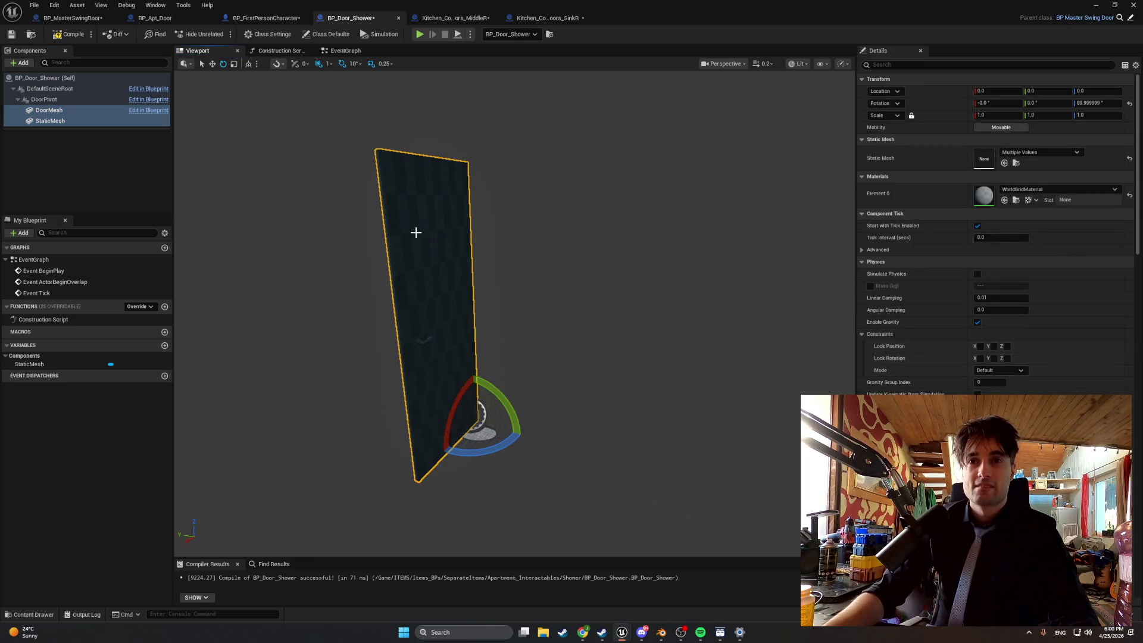
click(67, 34)
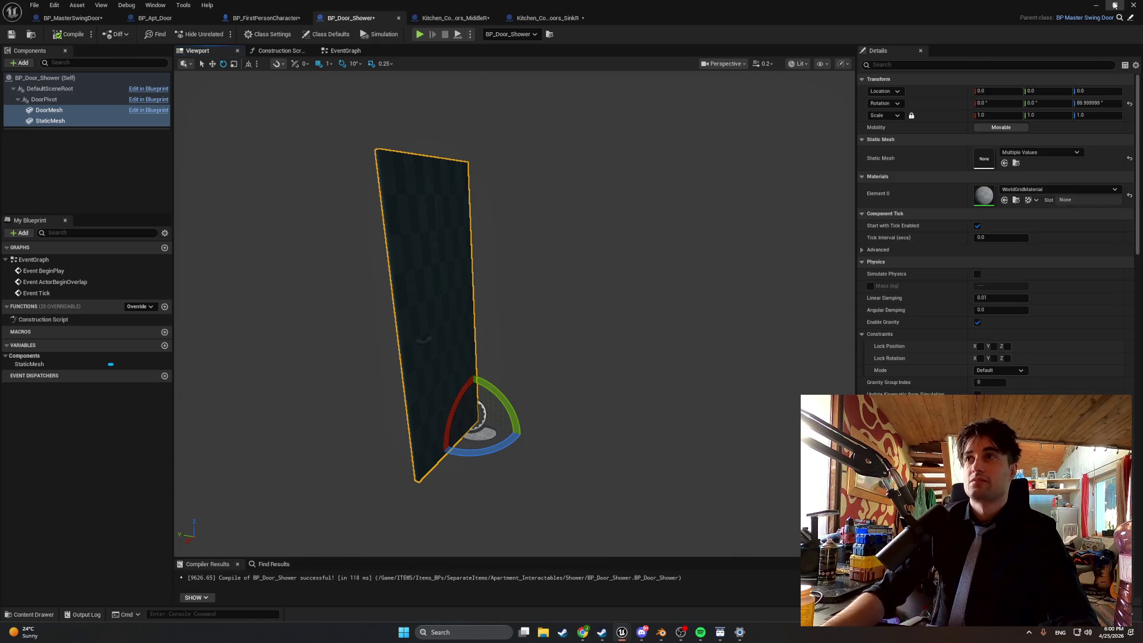
click(1096, 5)
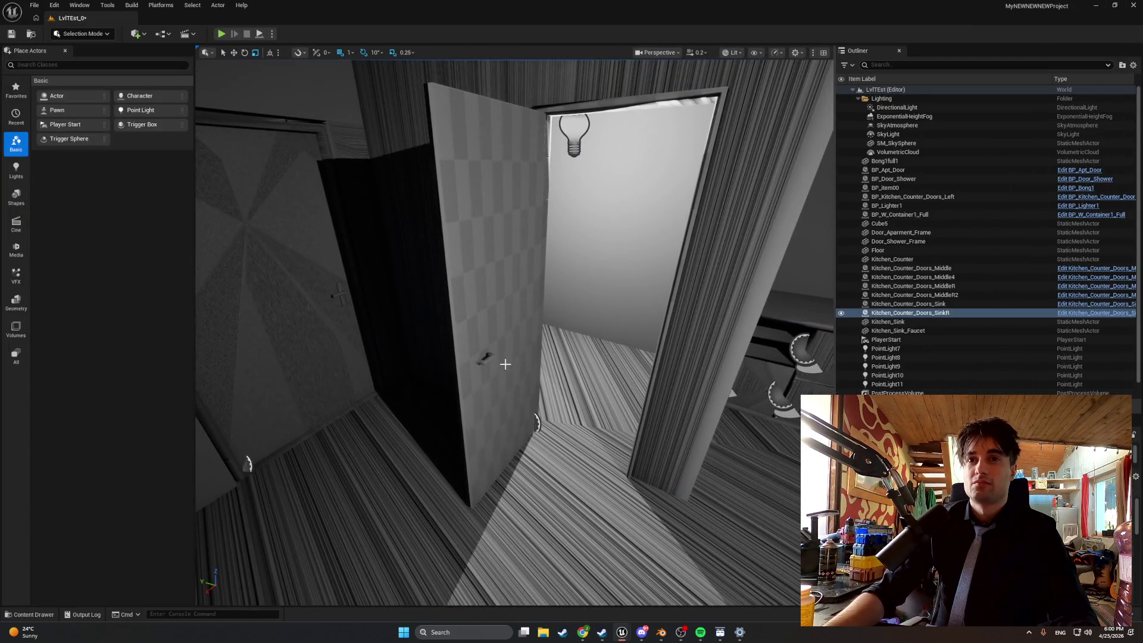
Swing the placed BP_Door_Shower closed with the yaw ring and start a Play test
click(495, 335)
drag(549, 459, 592, 467)
click(221, 34)
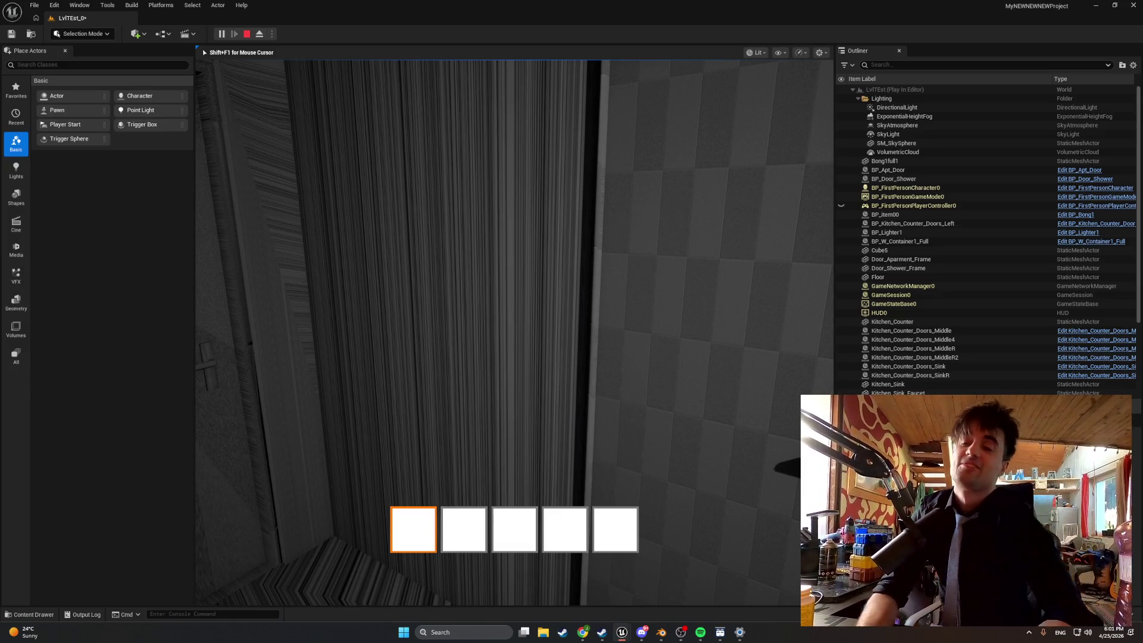
Exit Play In Editor with Esc to get back to the LvlTEst_0 level editor
mouse_move(515, 333)
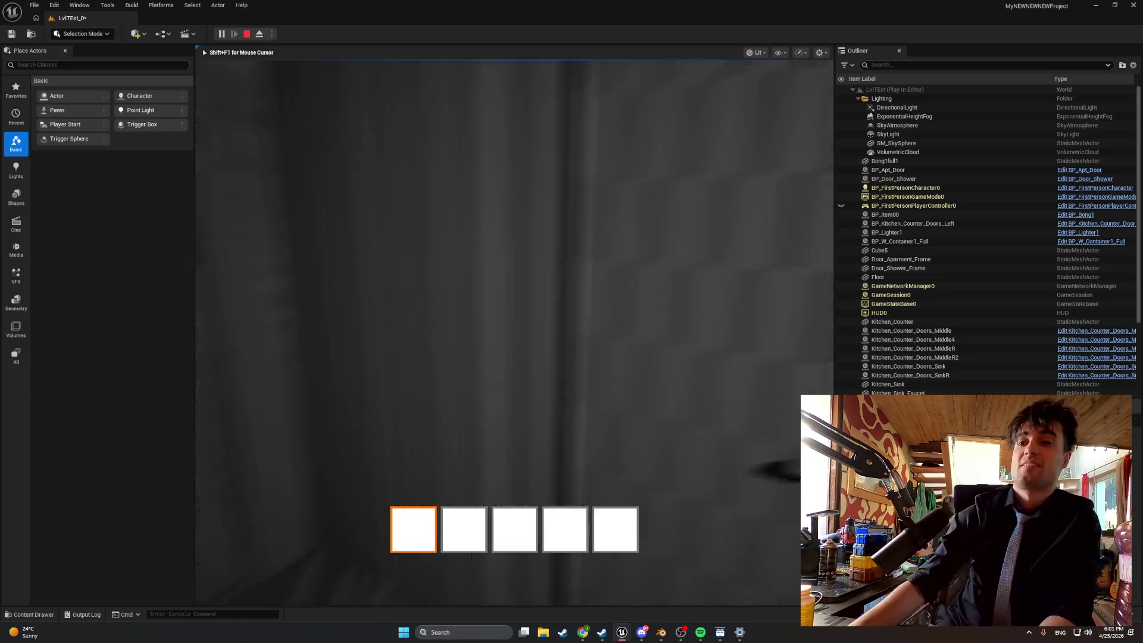
key(Escape)
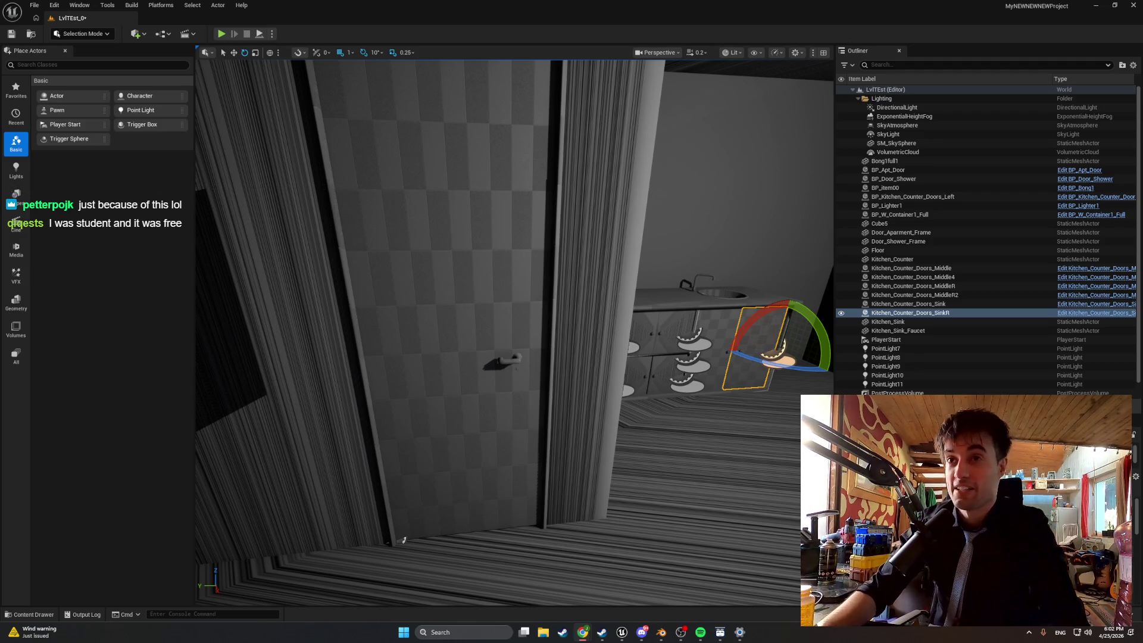
Fly the view to the doors and run a quick Alt+P play test, then stop it
mouse_move(736, 549)
mouse_down()
mouse_move(596, 536)
mouse_move(524, 464)
mouse_up()
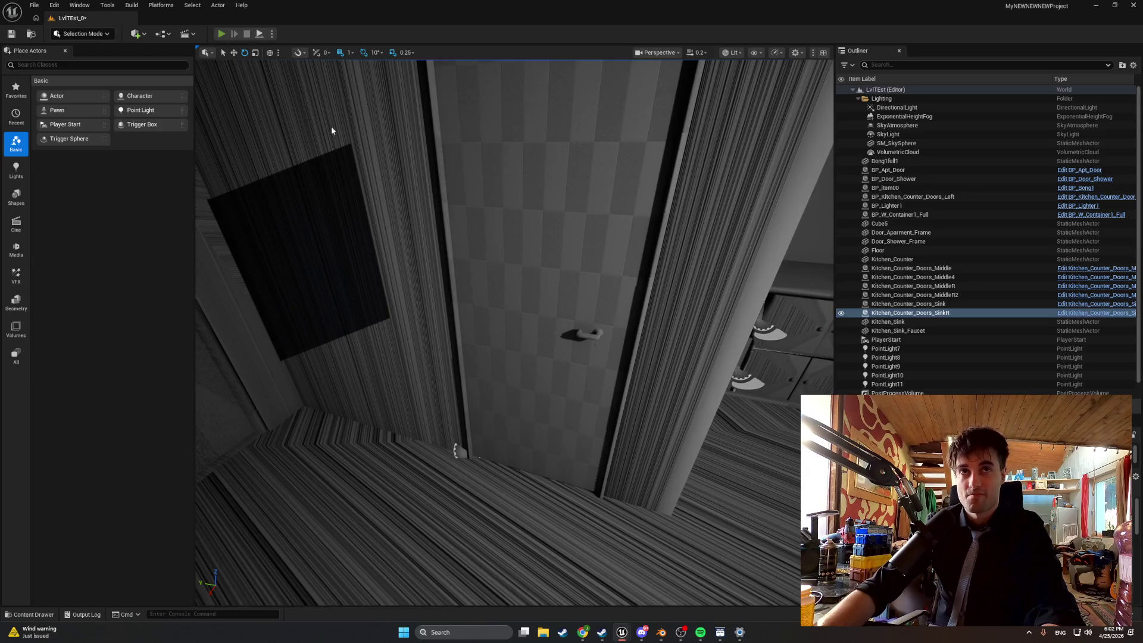
key(alt+p)
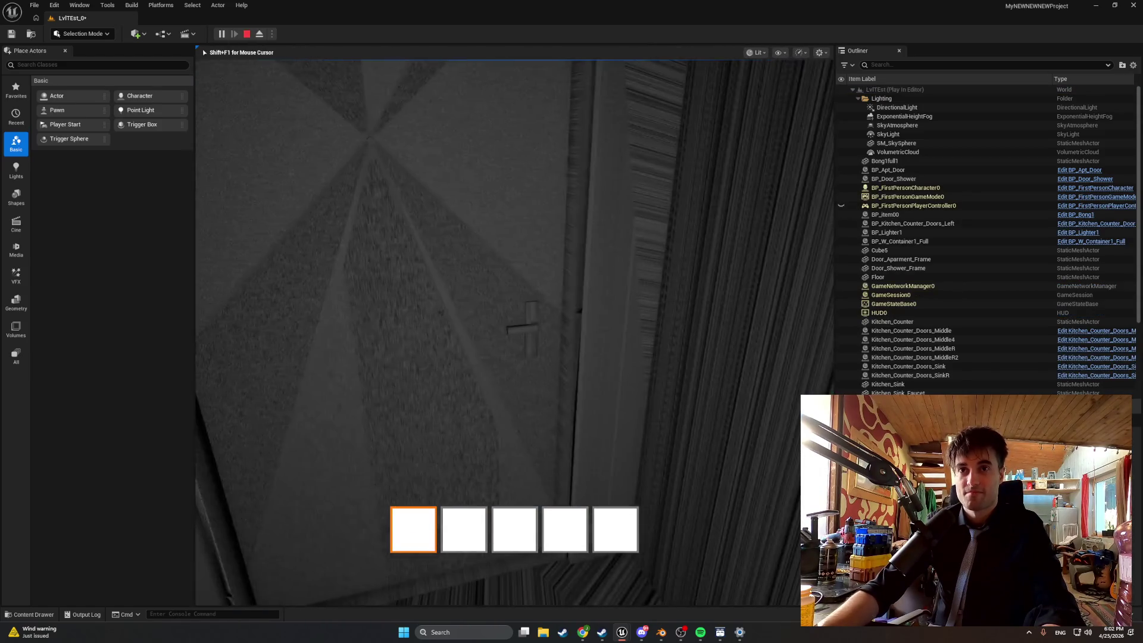
mouse_move(515, 332)
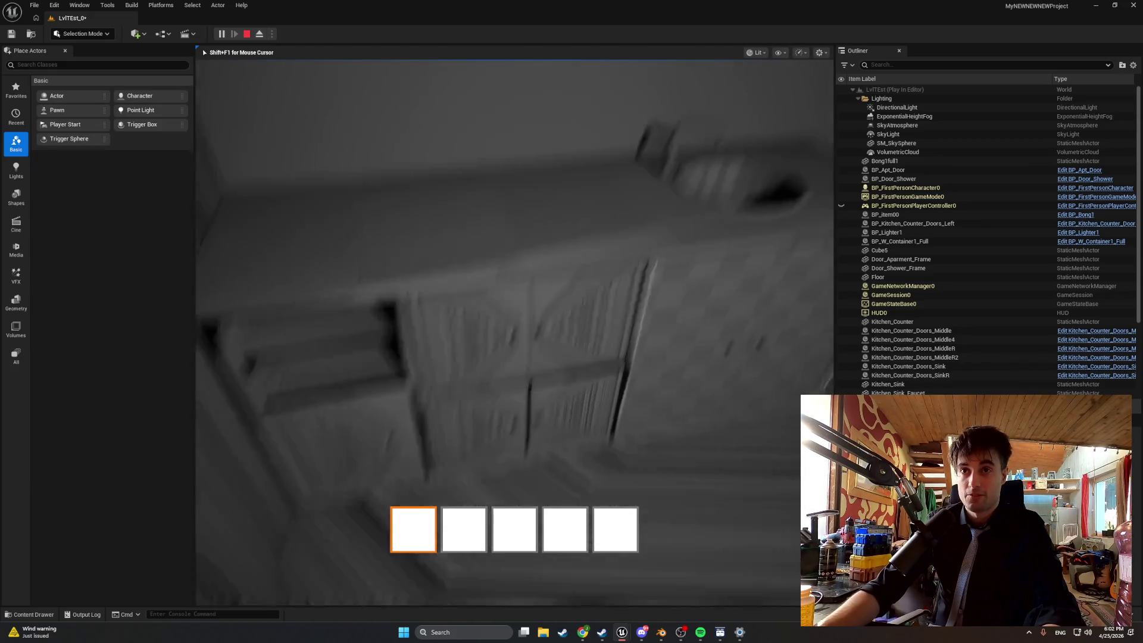
key(Escape)
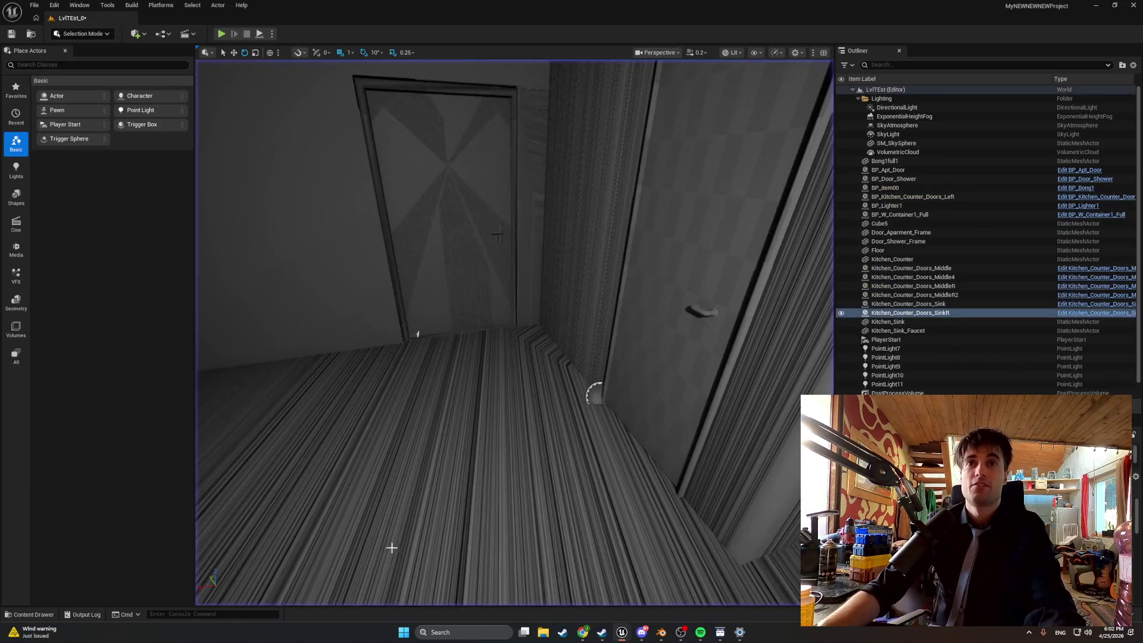
Open the Content Drawer and bring back the BP_Door_Shower blueprint window
key(ctrl+space)
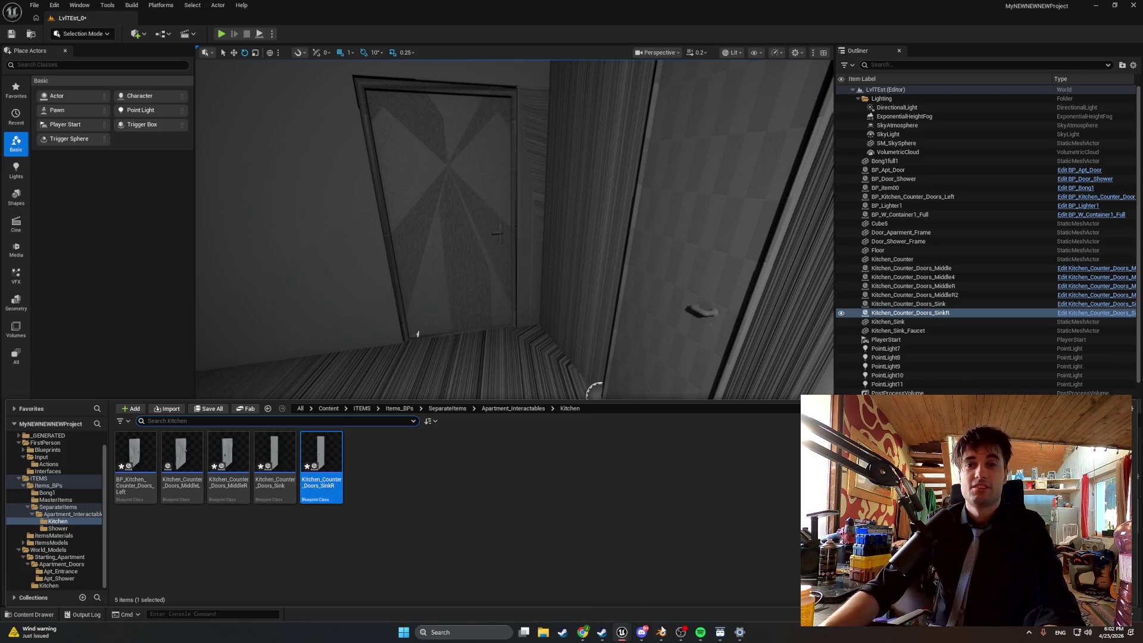
mouse_move(626, 639)
click(667, 581)
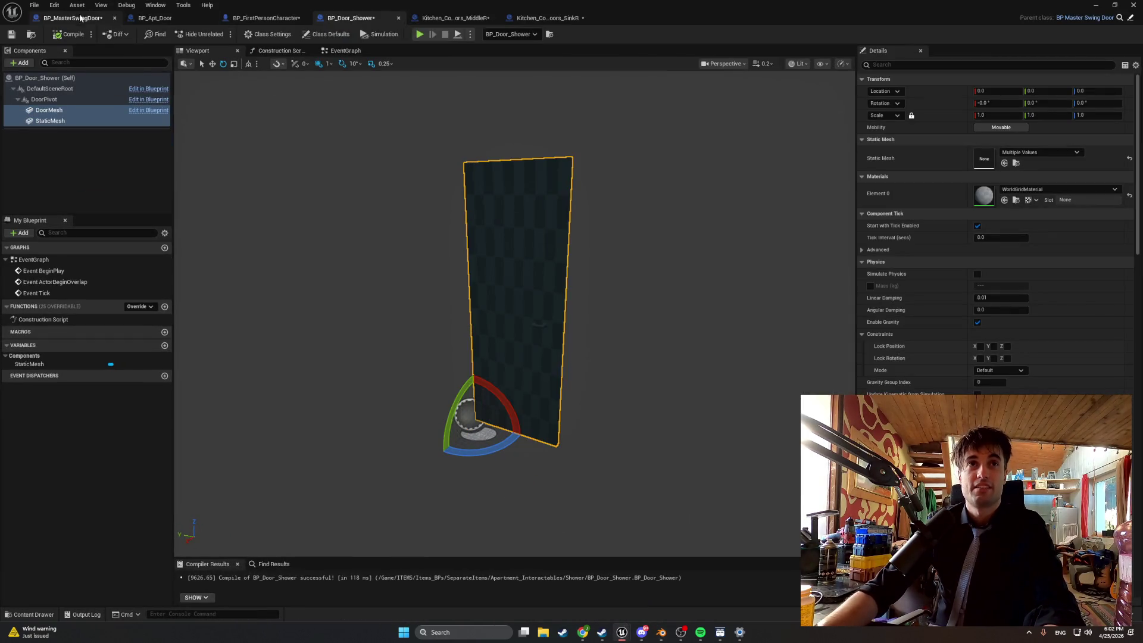
Remove the unused 0.0 pin from BP_MasterSwingDoor's DragDoor multiply node, leaving two inputs
click(81, 18)
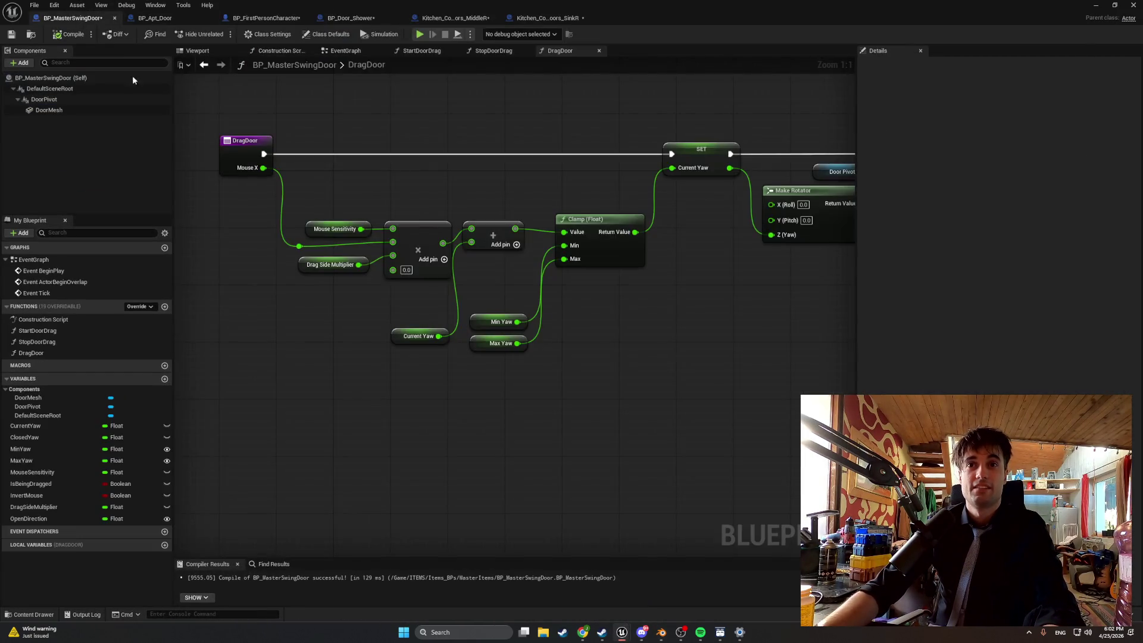
right_click(411, 273)
click(410, 272)
right_click(409, 273)
right_click(400, 274)
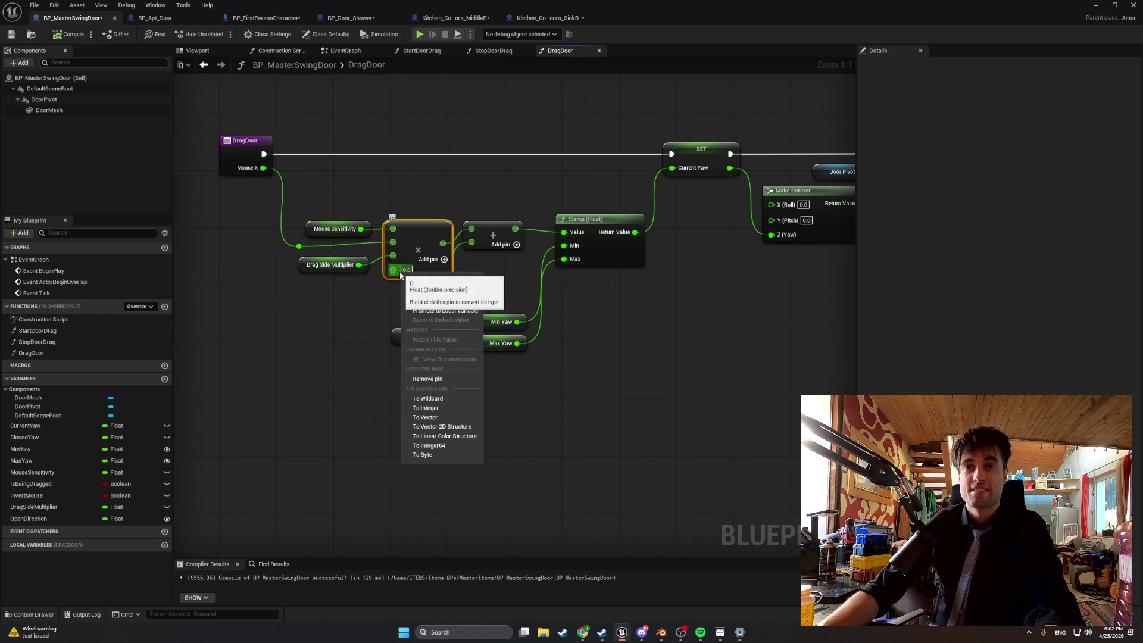
click(456, 379)
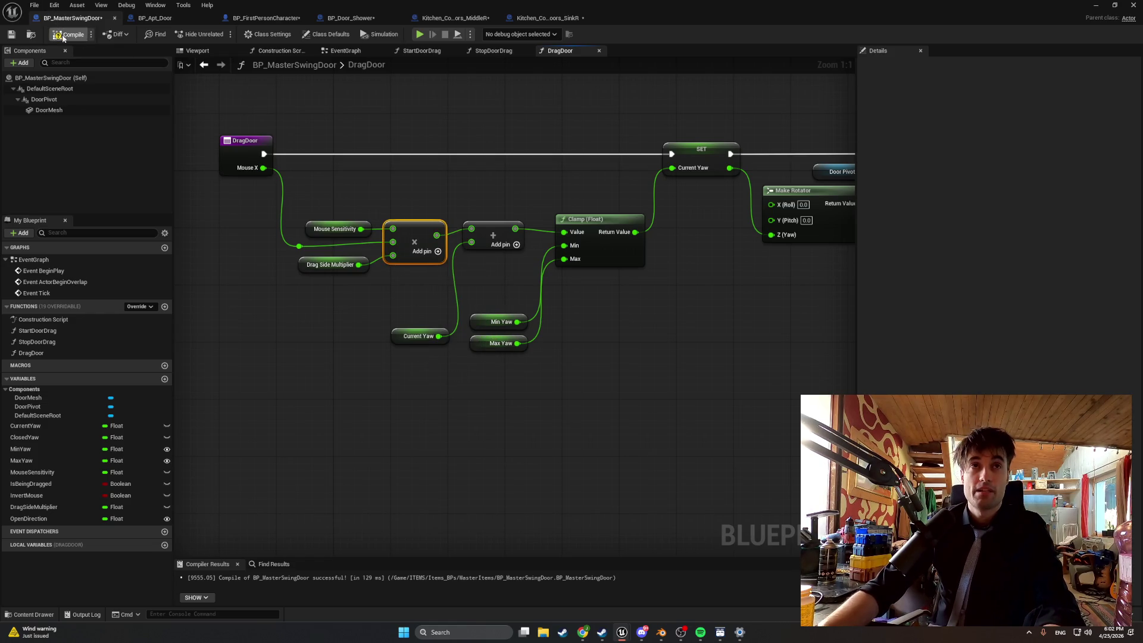
click(1093, 7)
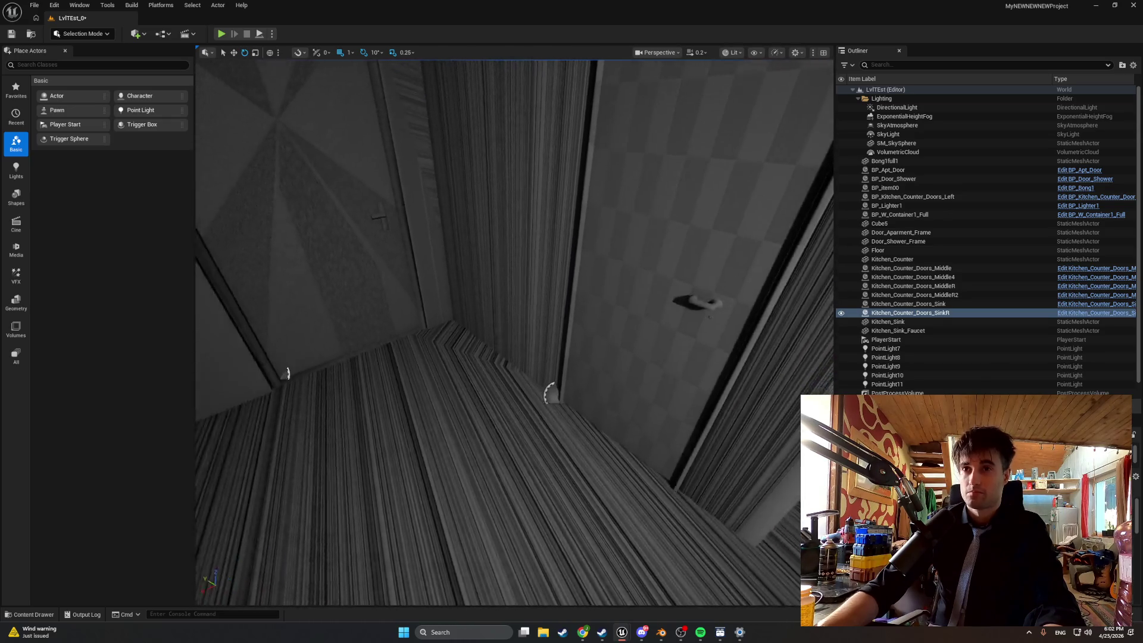
Duplicate the shower door, place the copy in the left foreground, and turn it -90° around its hinge
click(667, 230)
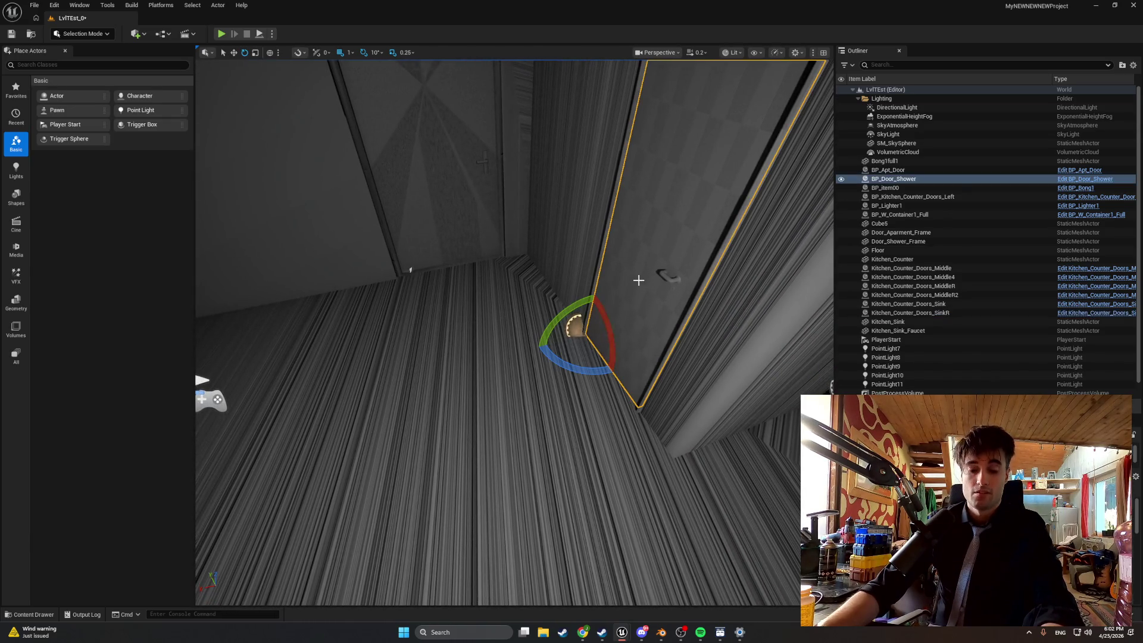
key(ctrl+d)
mouse_move(564, 336)
mouse_down()
mouse_move(557, 327)
mouse_move(303, 395)
mouse_move(340, 386)
mouse_up()
mouse_move(378, 420)
mouse_down()
mouse_move(312, 457)
mouse_move(377, 448)
mouse_move(355, 452)
mouse_up()
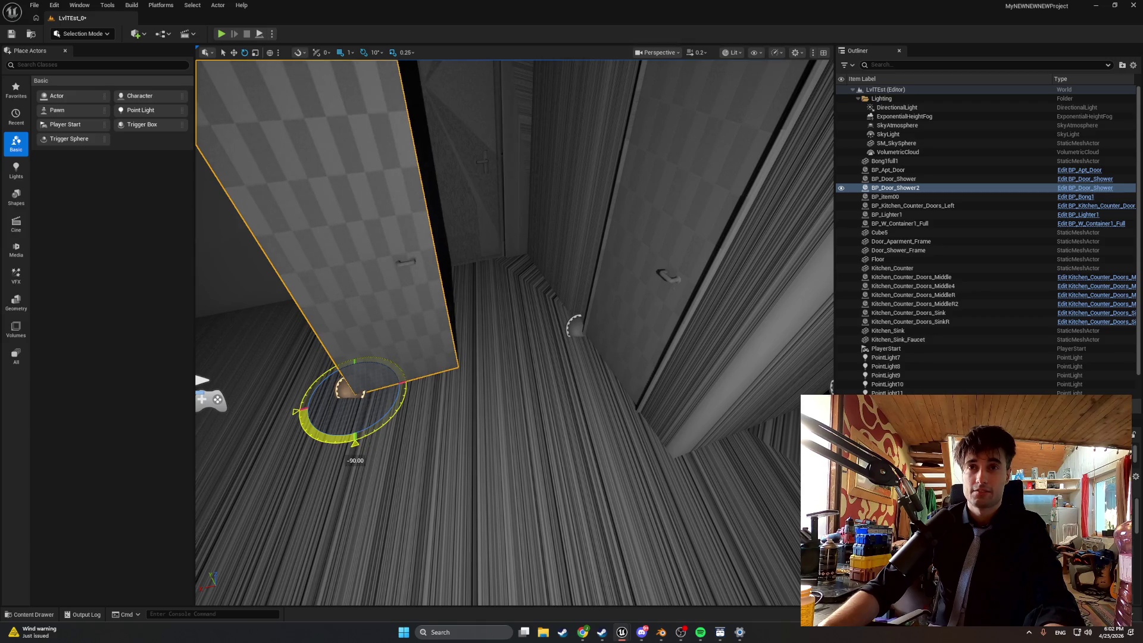
drag(351, 383, 352, 354)
Play-test by closing the shower door and walking through the bathroom, stairwell and window room
click(222, 34)
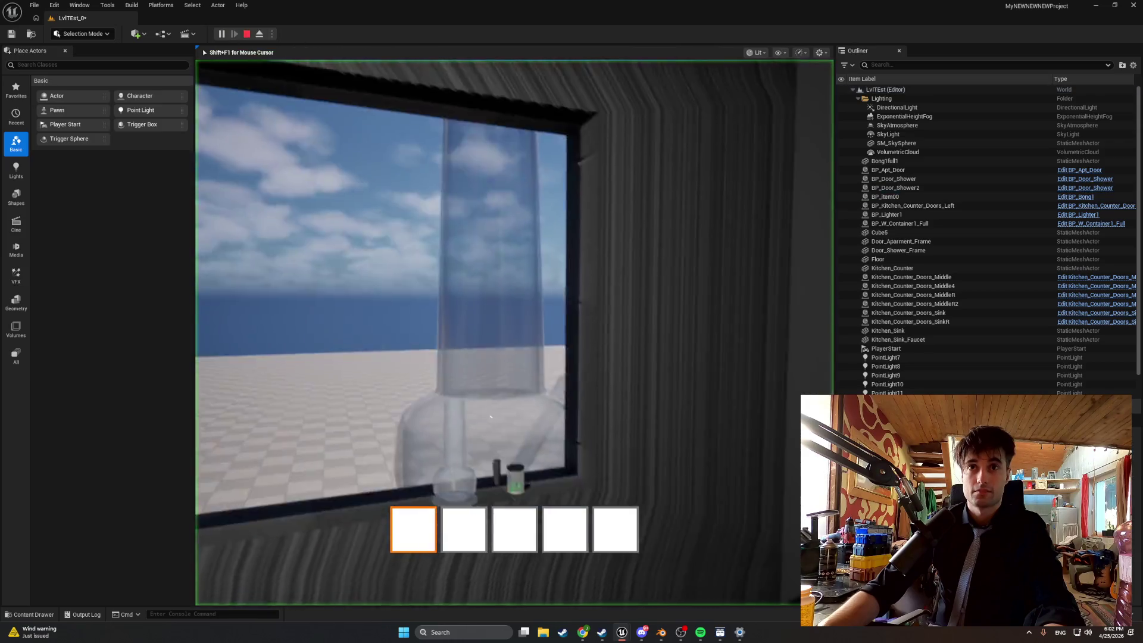
key(w)
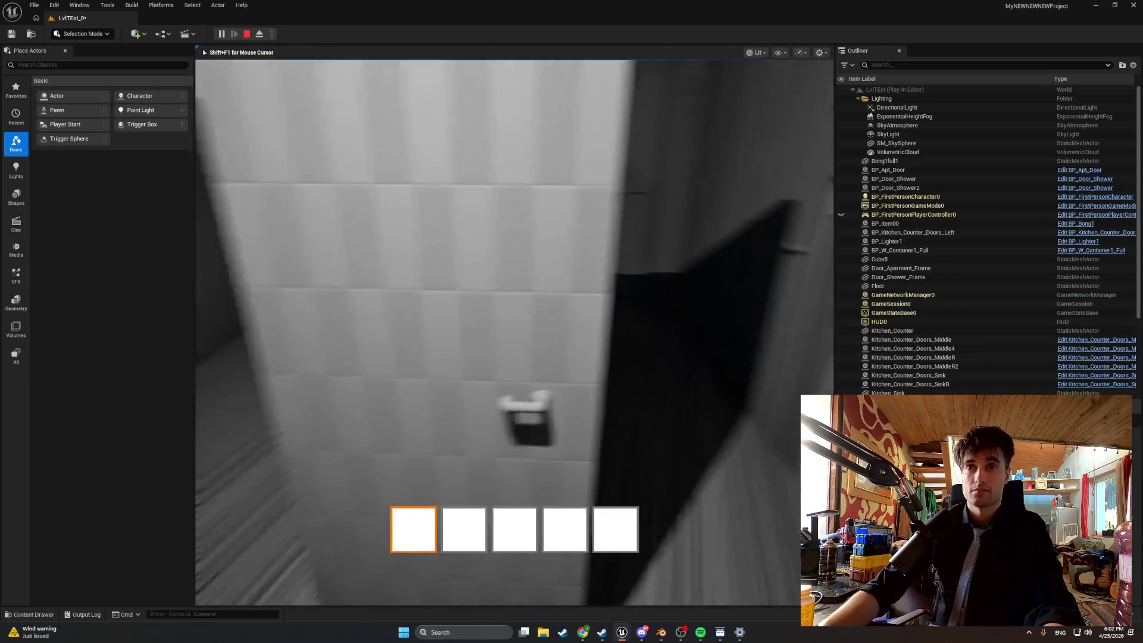
key(w)
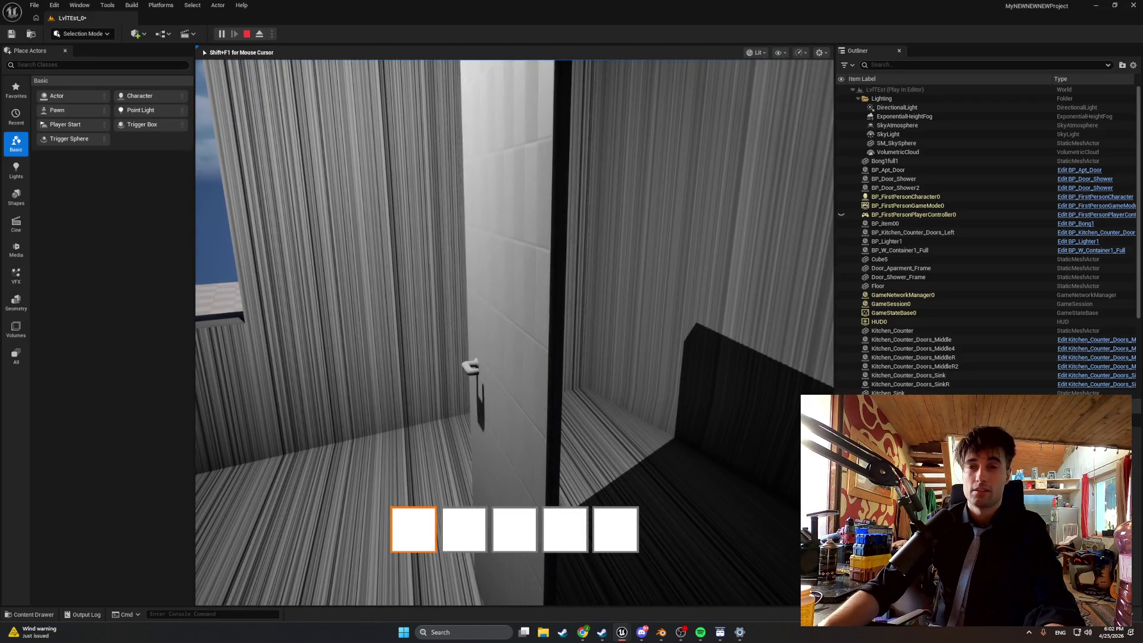
key(e)
key(w)
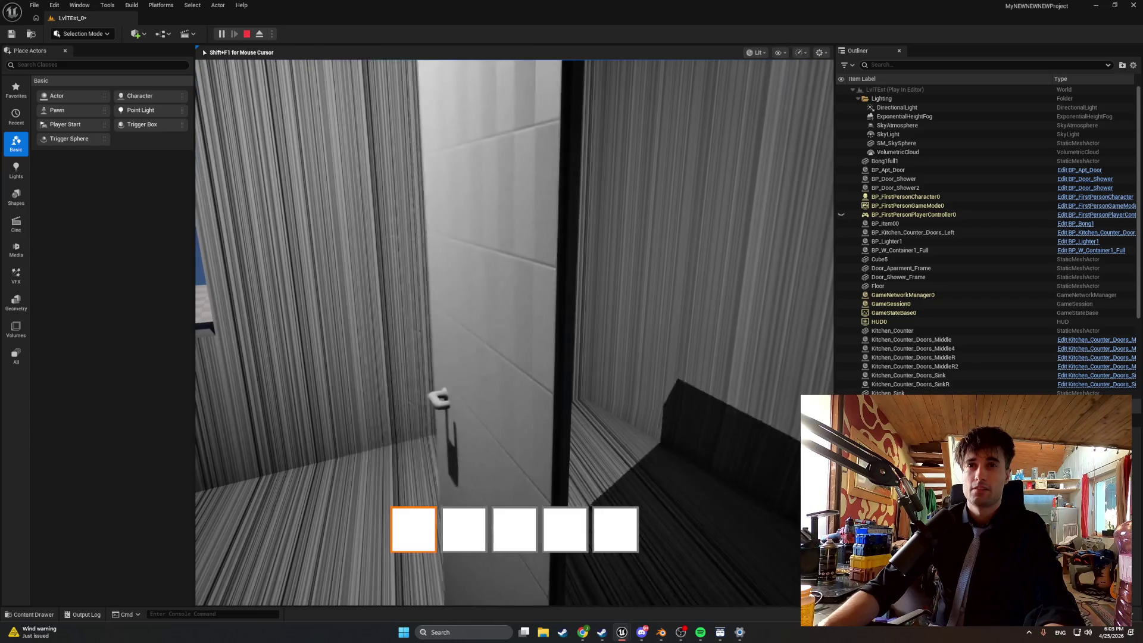
key(w)
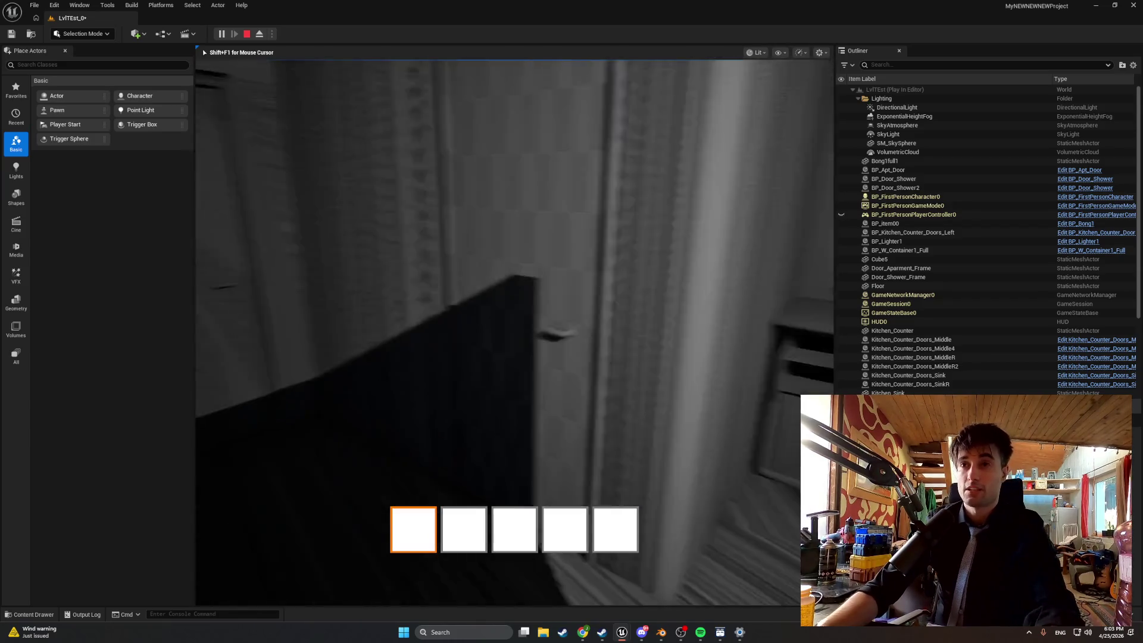
key(w)
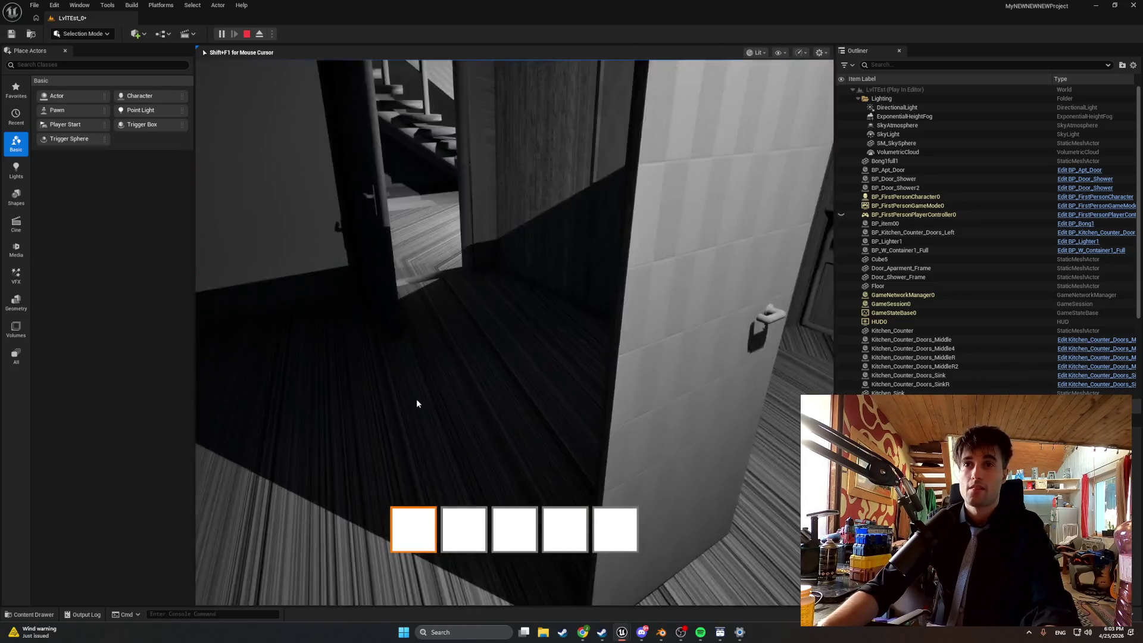
key(Escape)
drag(515, 376, 529, 378)
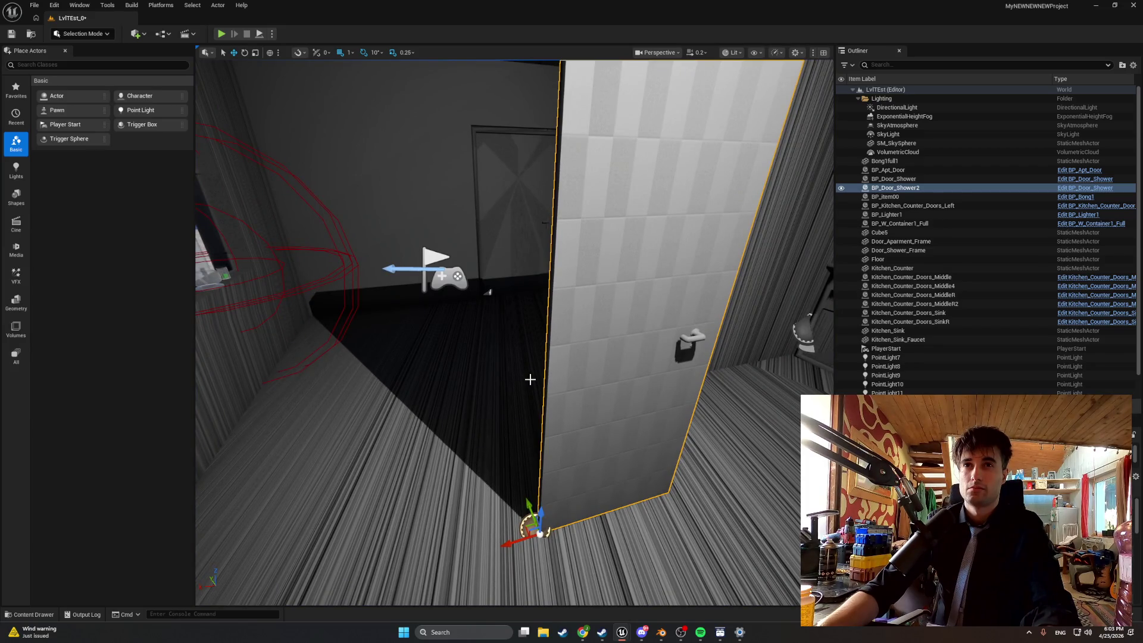
Delete the duplicate BP_Door_Shower2 and open the Content Drawer at the Kitchen folder
click(521, 260)
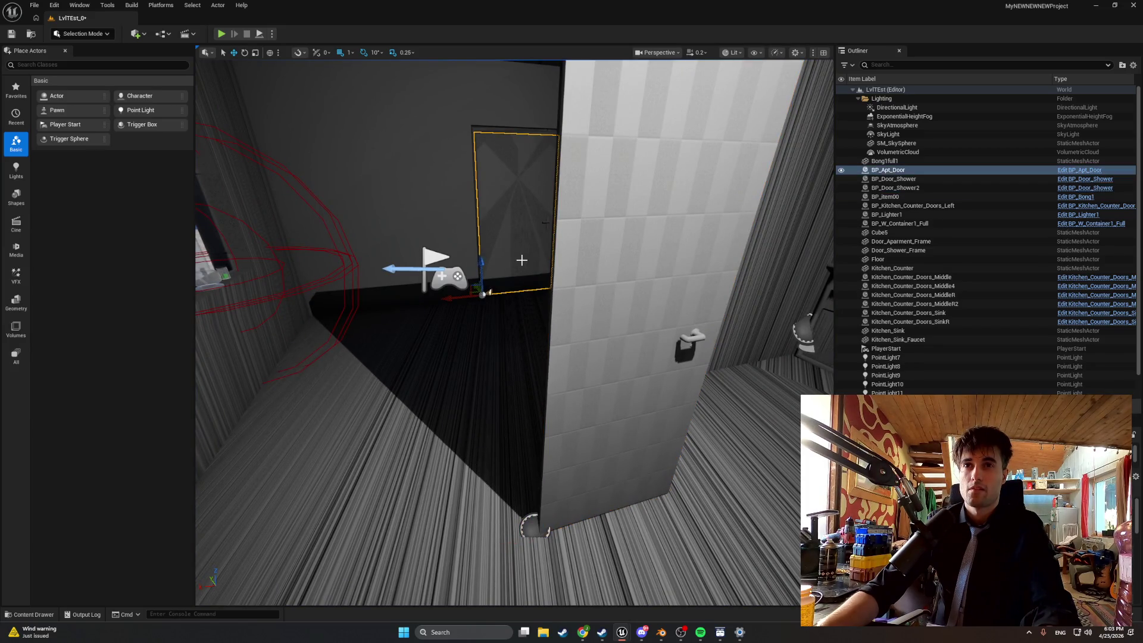
click(578, 332)
click(527, 275)
click(578, 334)
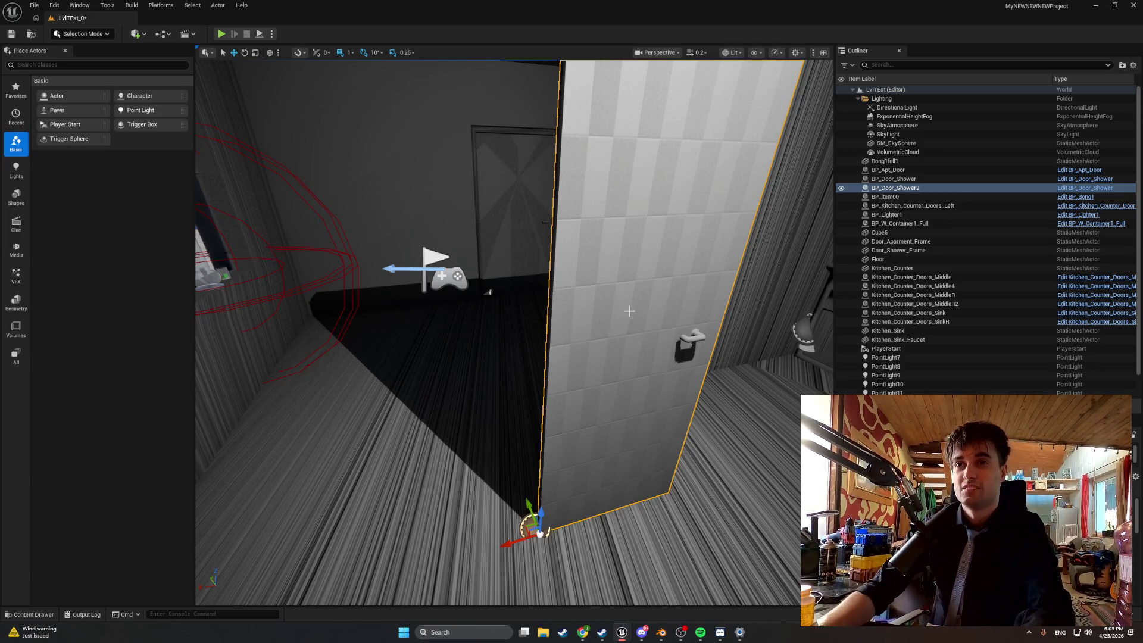
key(Delete)
mouse_move(596, 358)
mouse_down()
mouse_move(584, 352)
mouse_move(602, 340)
mouse_move(582, 360)
mouse_up()
key(ctrl+space)
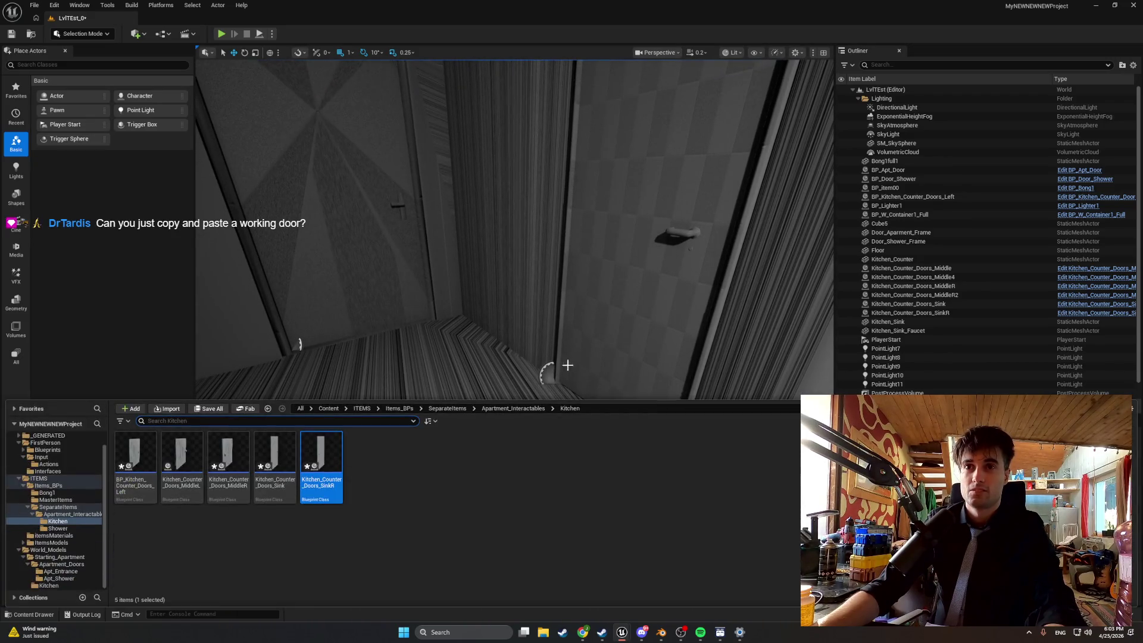
Inspect the Kitchen_Counter_Doors_SinkR blueprint's door mesh, then close both kitchen door blueprint tabs
double_click(328, 463)
click(185, 54)
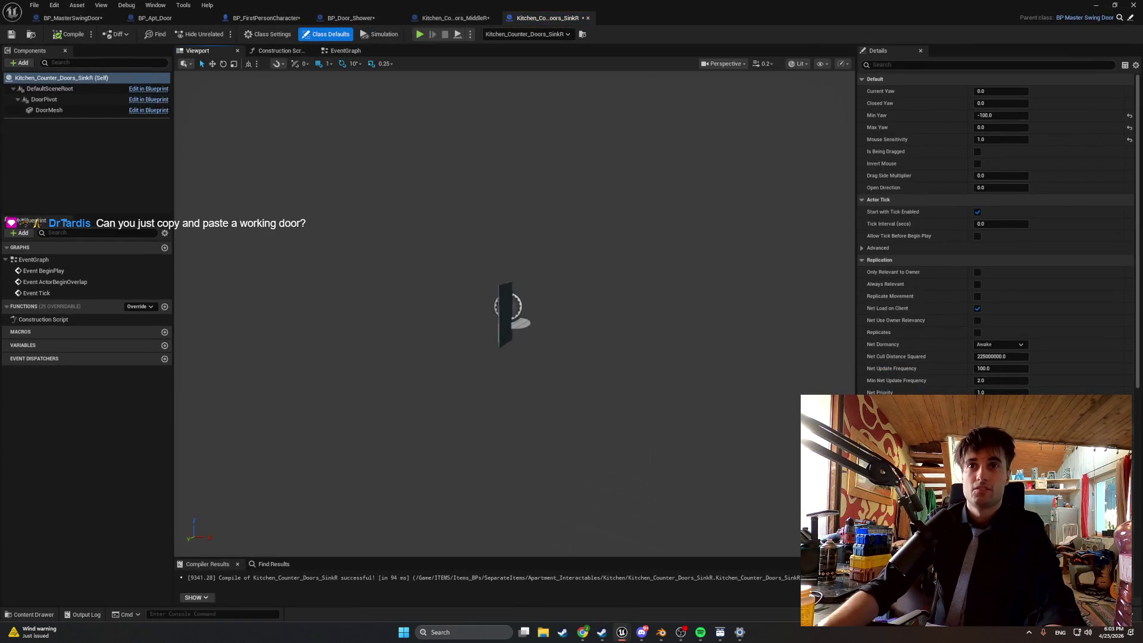
drag(486, 312, 417, 304)
drag(502, 227, 502, 228)
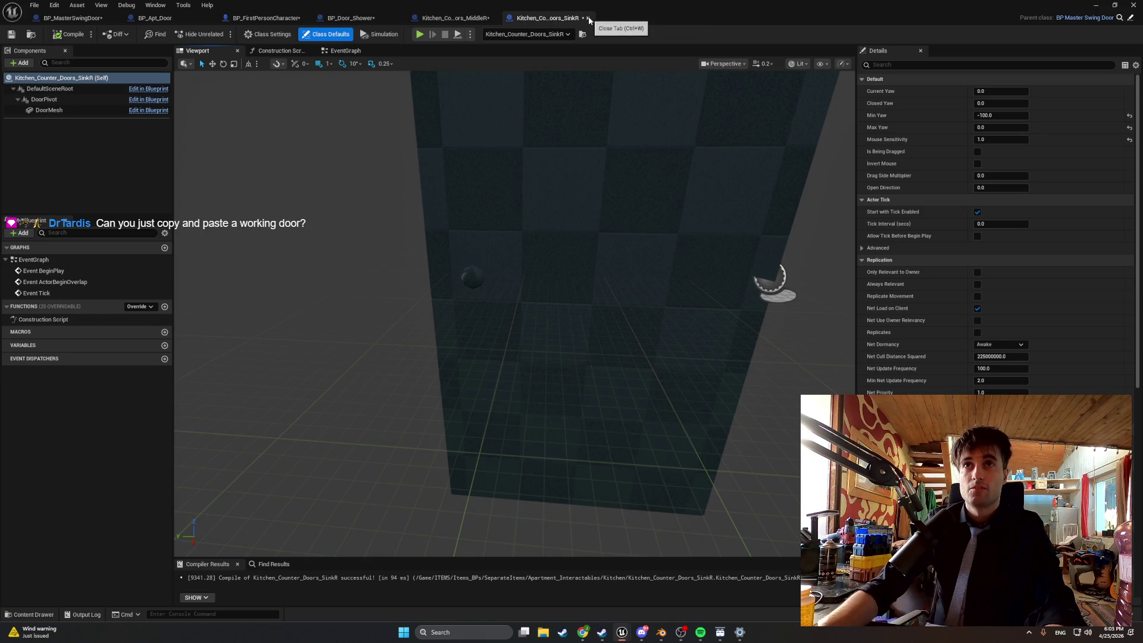
click(589, 18)
click(495, 19)
Turn BP_Door_Shower's DoorMesh to -90° yaw and recompile the blueprint
drag(453, 298, 453, 298)
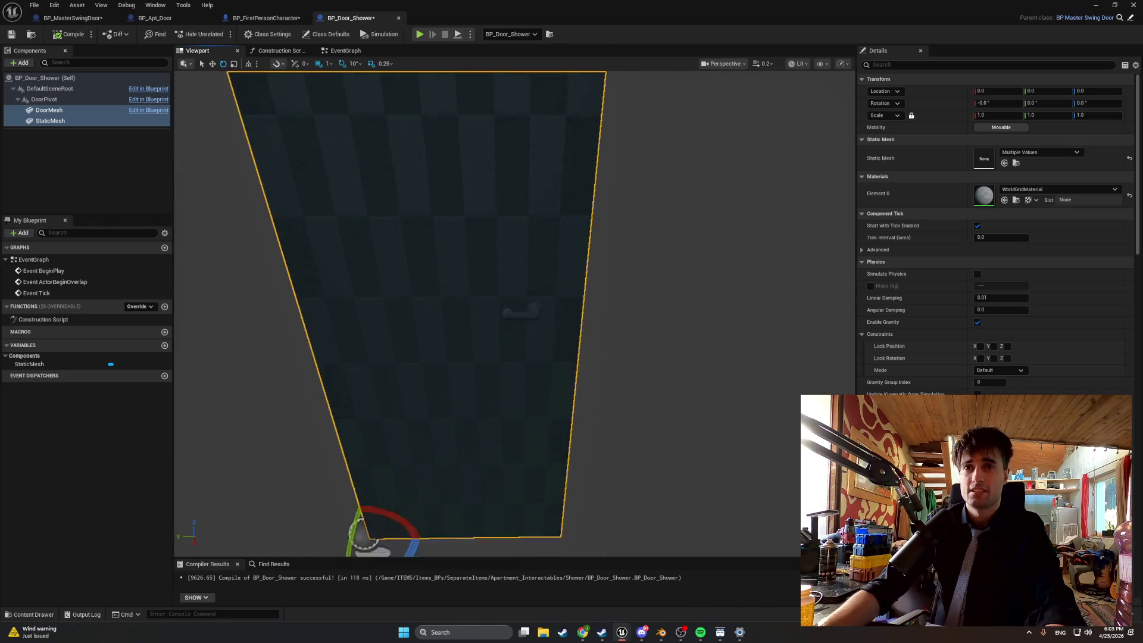
drag(427, 400, 428, 400)
mouse_move(428, 488)
mouse_down()
mouse_move(419, 508)
mouse_move(446, 470)
mouse_up()
click(81, 35)
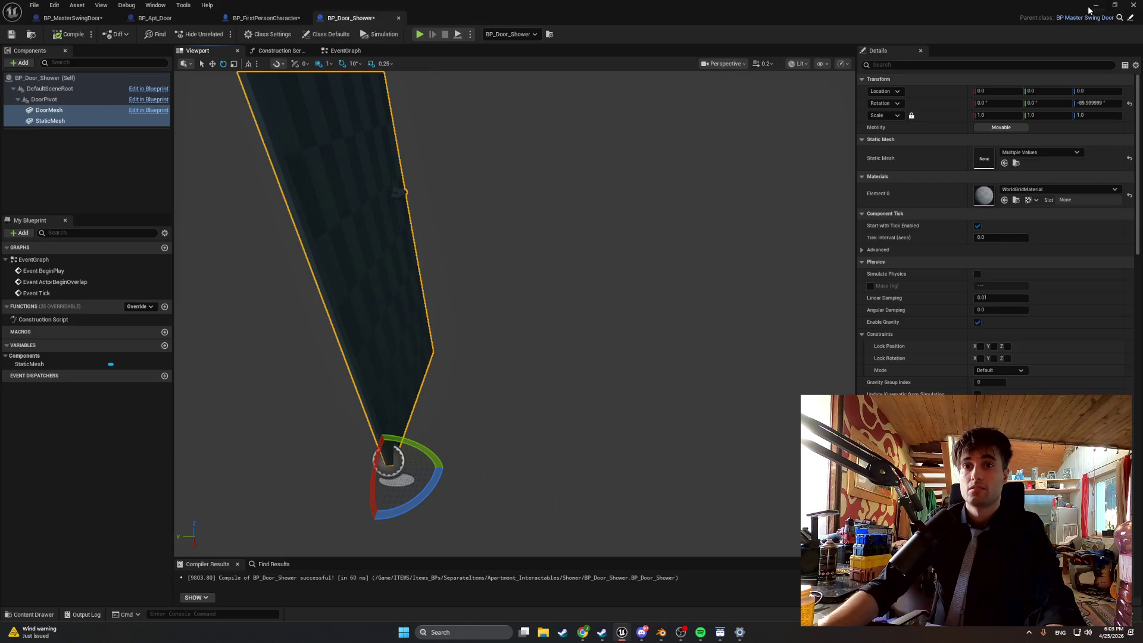
click(1095, 6)
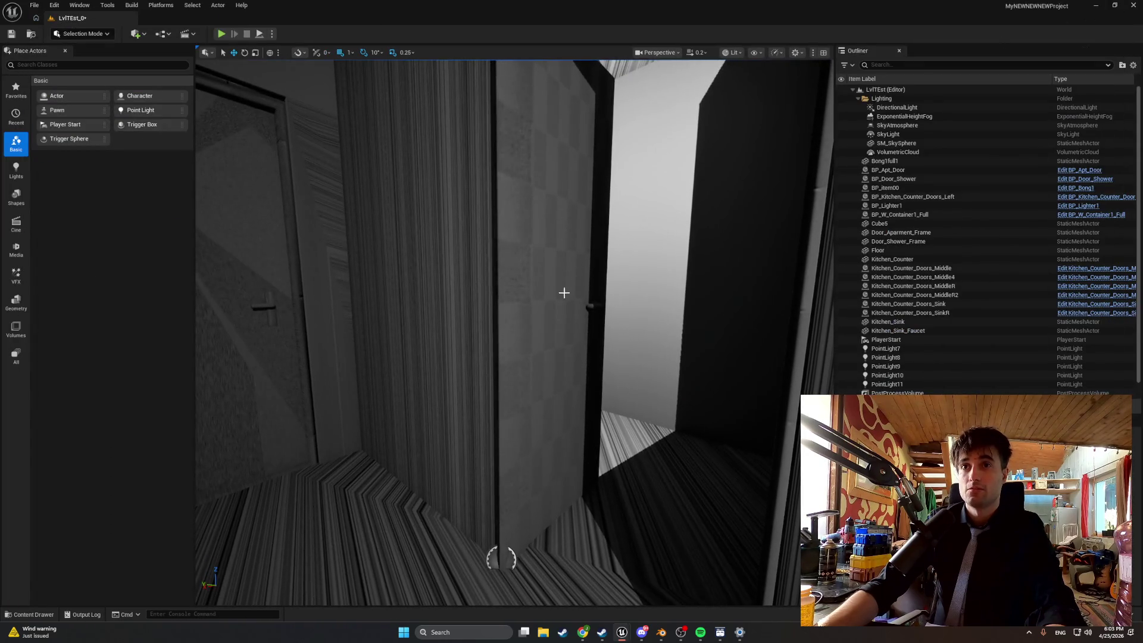
Select the placed shower door and run a quick play test of the level
click(564, 293)
mouse_move(497, 555)
mouse_down()
mouse_move(316, 515)
mouse_move(341, 463)
mouse_move(238, 471)
mouse_move(254, 464)
mouse_move(237, 511)
mouse_move(206, 545)
mouse_up()
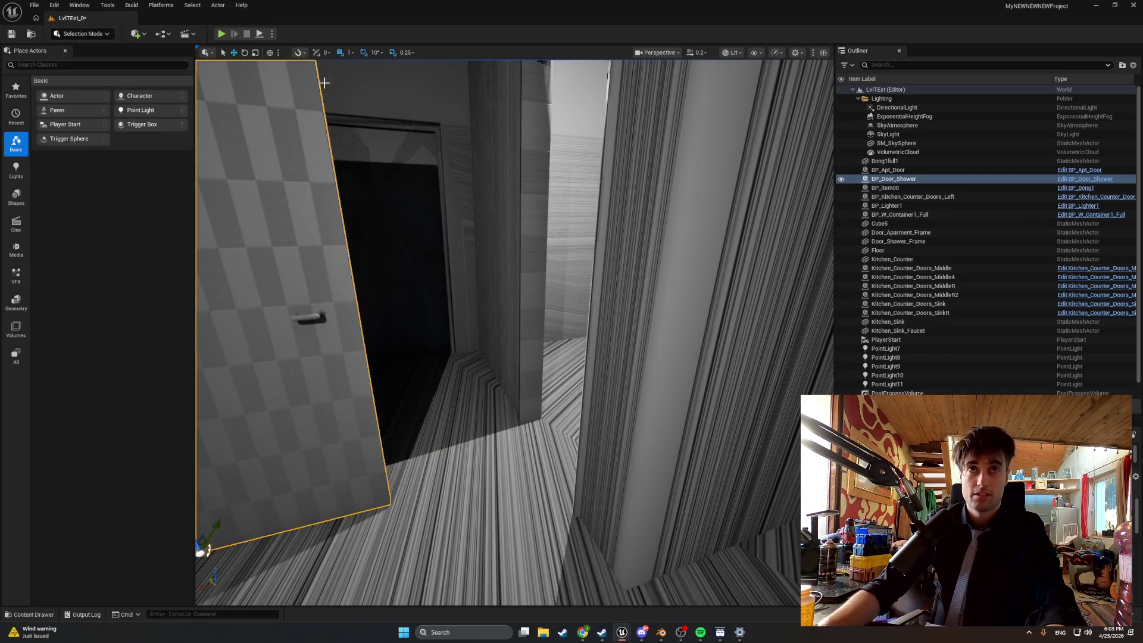
click(221, 33)
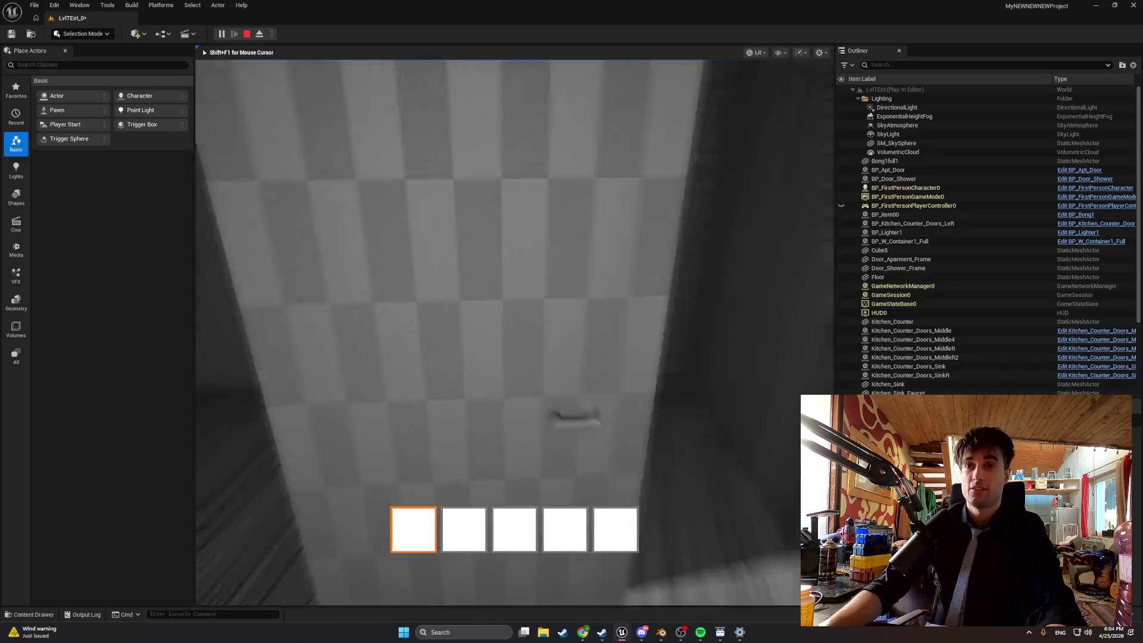
key(Escape)
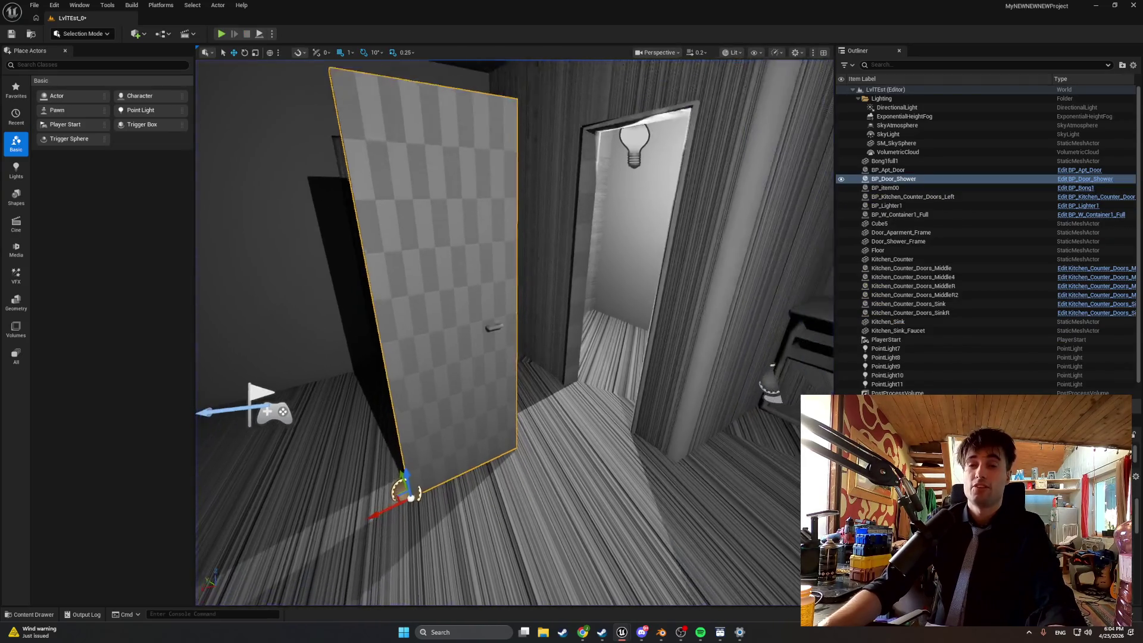
Rotate the shower door toward closed and adjust its fit against the Door_Shower_Frame
drag(372, 525, 356, 513)
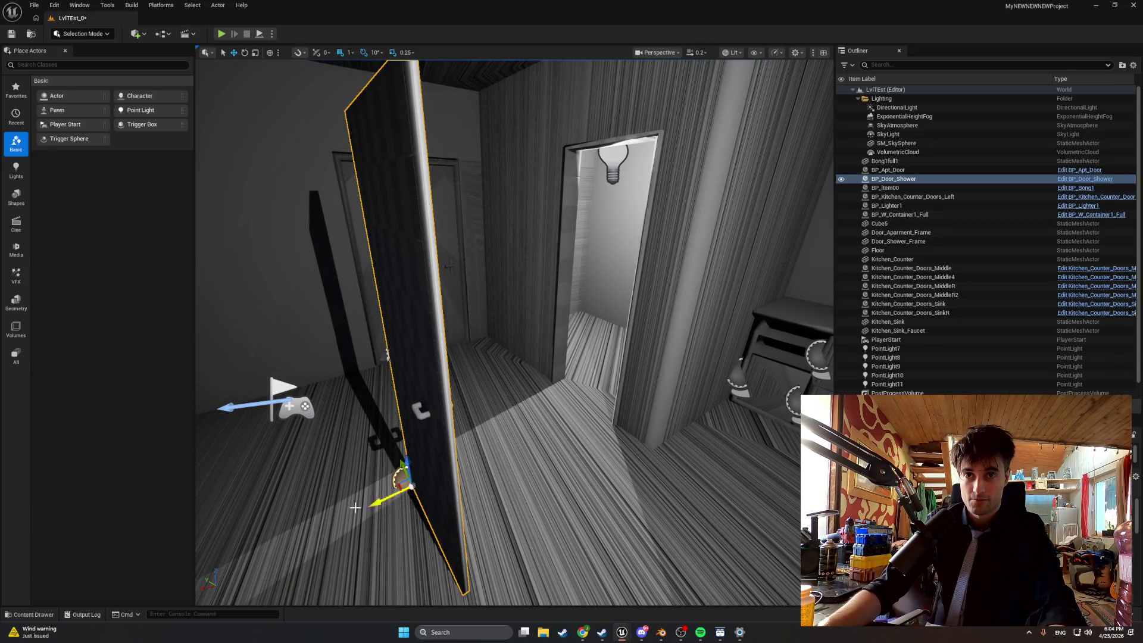
drag(398, 483, 368, 520)
drag(433, 480, 438, 540)
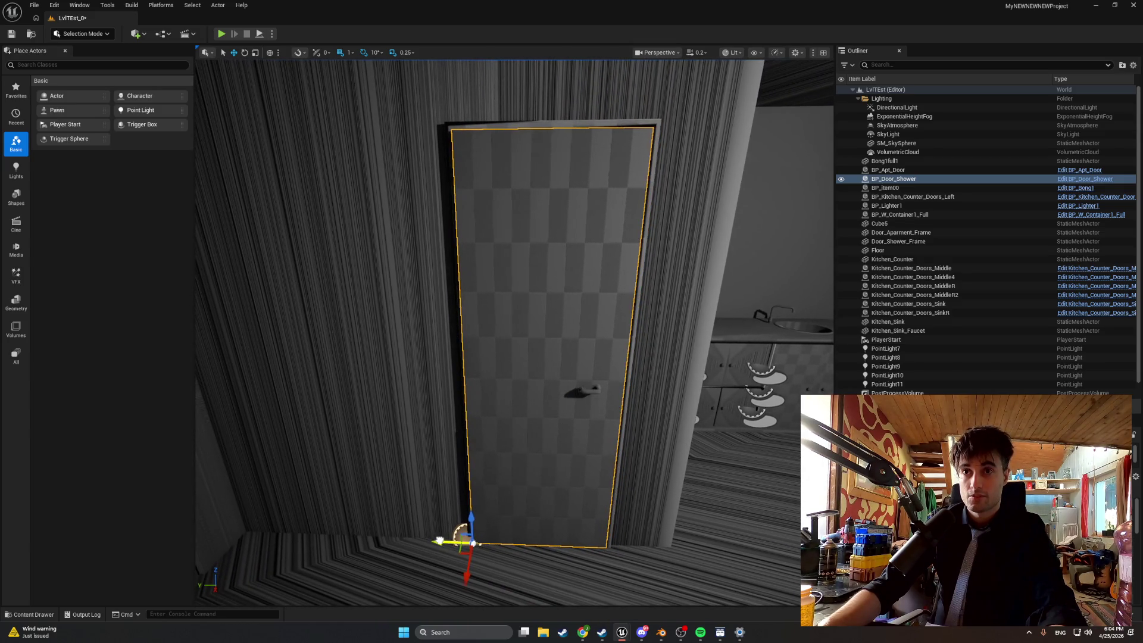
drag(499, 469, 499, 478)
mouse_move(508, 398)
mouse_down()
mouse_move(508, 369)
mouse_move(508, 397)
mouse_up()
click(506, 366)
click(419, 408)
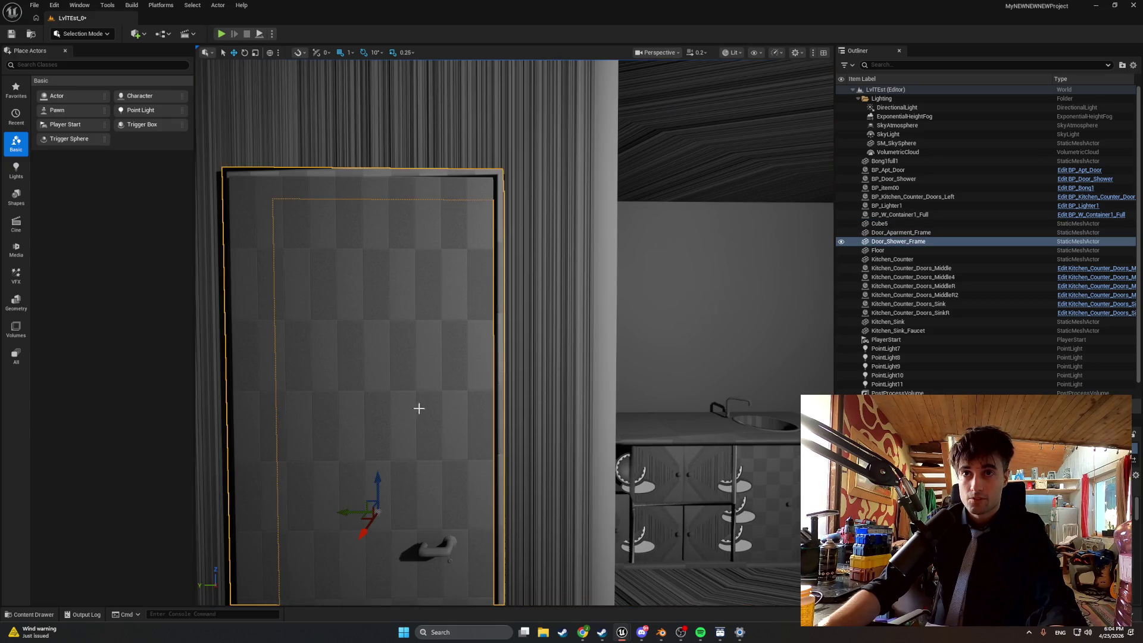
Frame the shower door, check its bottom corner closely, and start another play test
drag(355, 512, 377, 435)
click(377, 436)
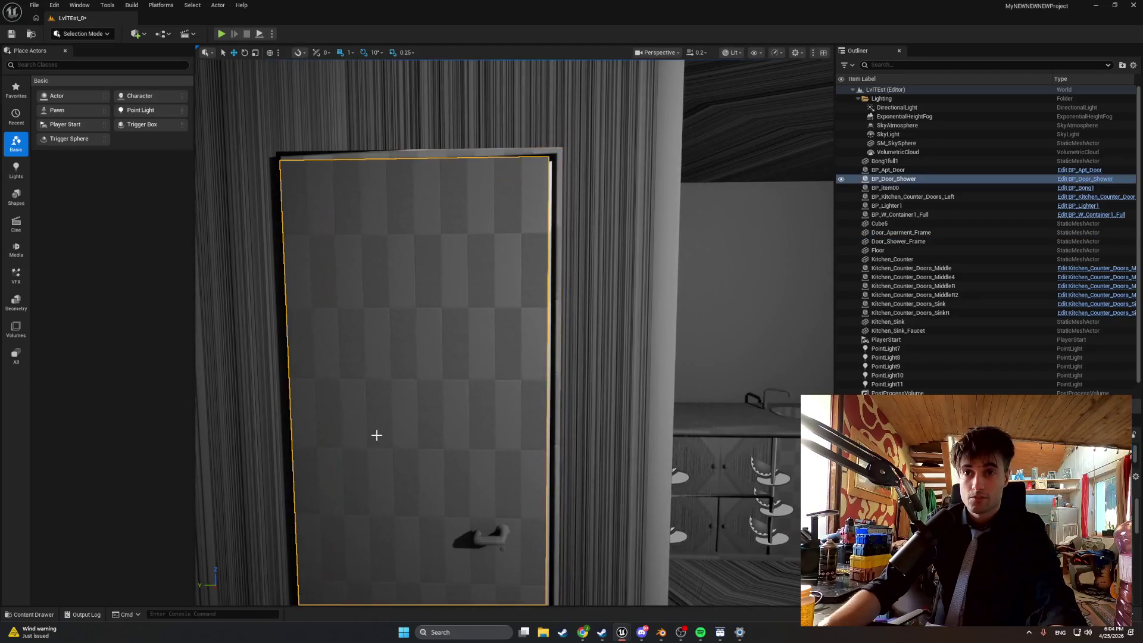
key(f)
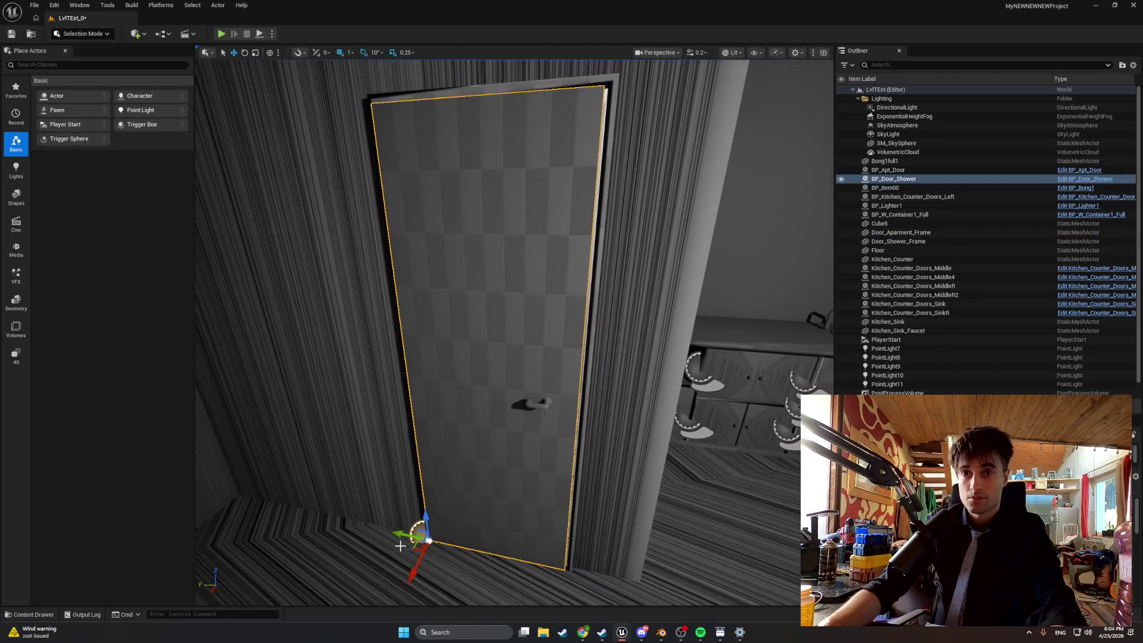
mouse_move(376, 435)
mouse_down()
mouse_move(393, 429)
mouse_move(375, 435)
mouse_move(472, 461)
mouse_up()
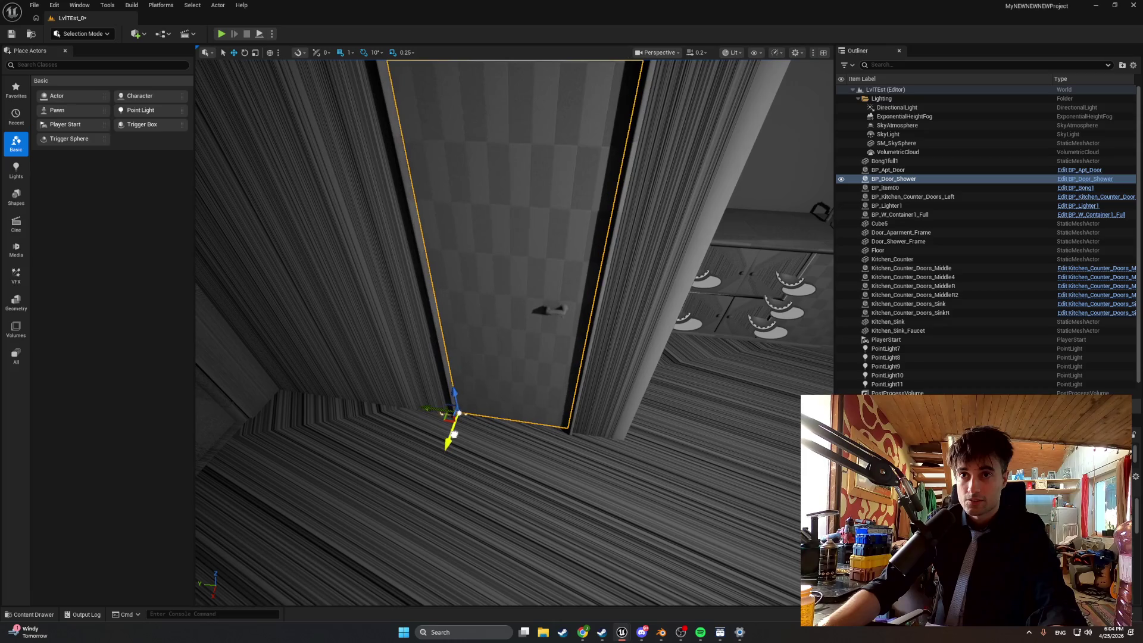
mouse_move(454, 434)
mouse_down()
mouse_move(465, 441)
mouse_move(533, 395)
mouse_move(531, 382)
mouse_move(497, 396)
mouse_move(524, 390)
mouse_move(515, 393)
mouse_up()
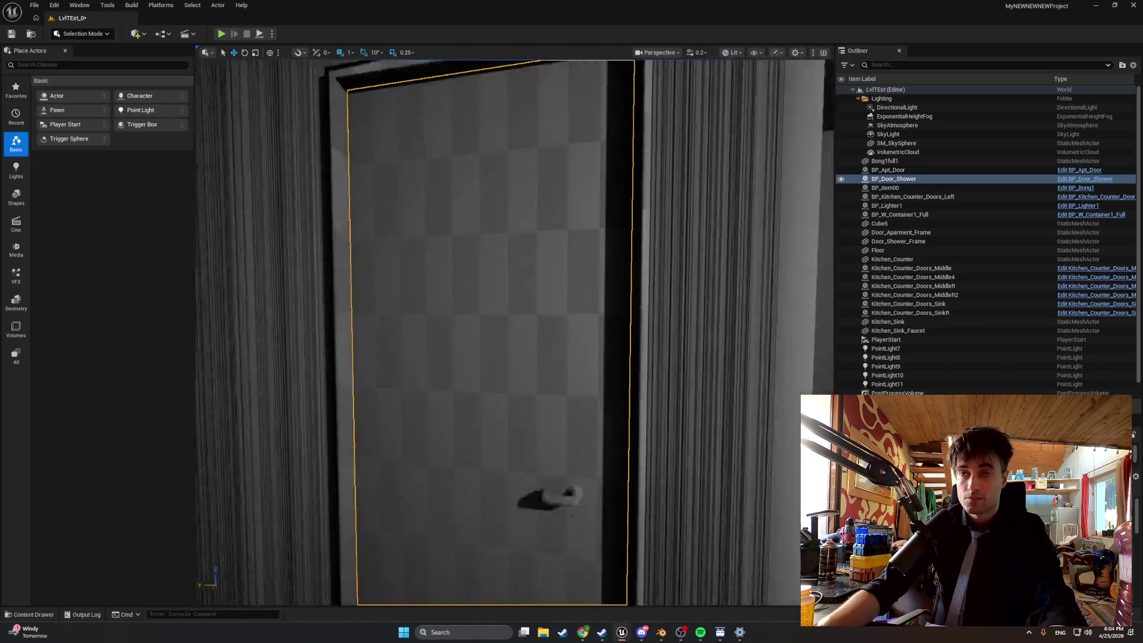
key(f)
click(221, 33)
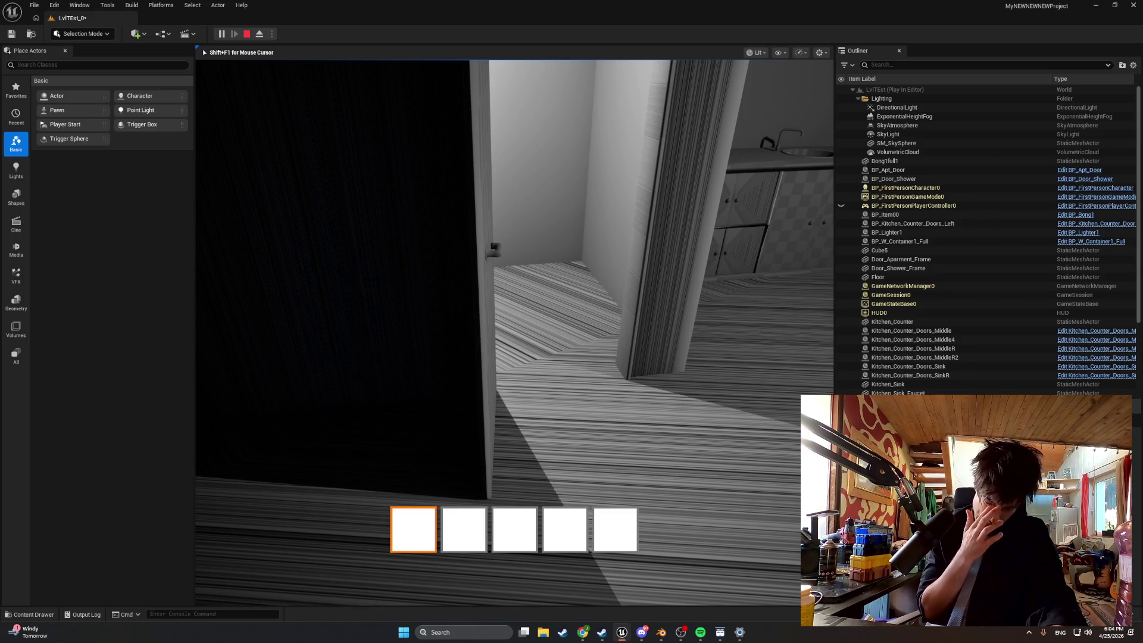
Walk through the shower doorway in play mode, stop, and start a fresh play session
key(w)
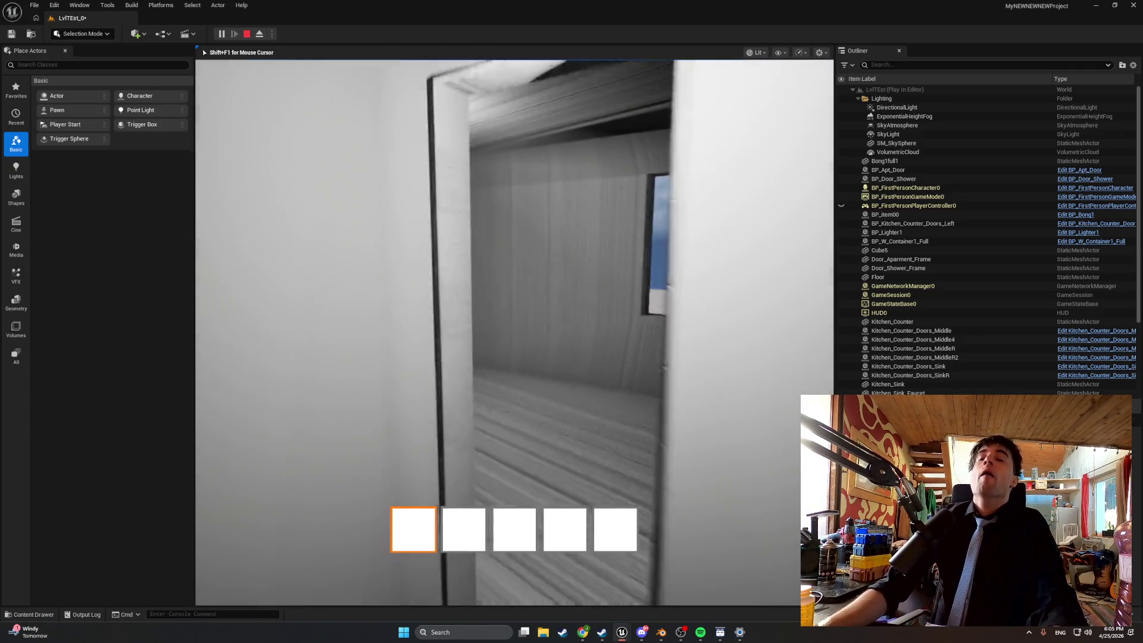
key(Escape)
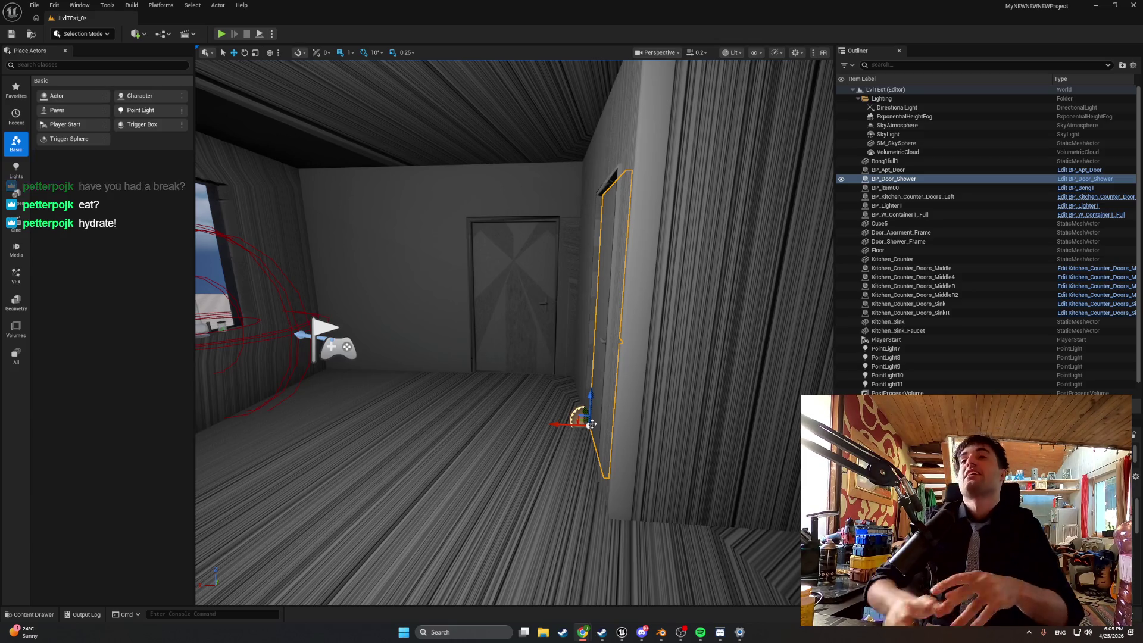
click(224, 35)
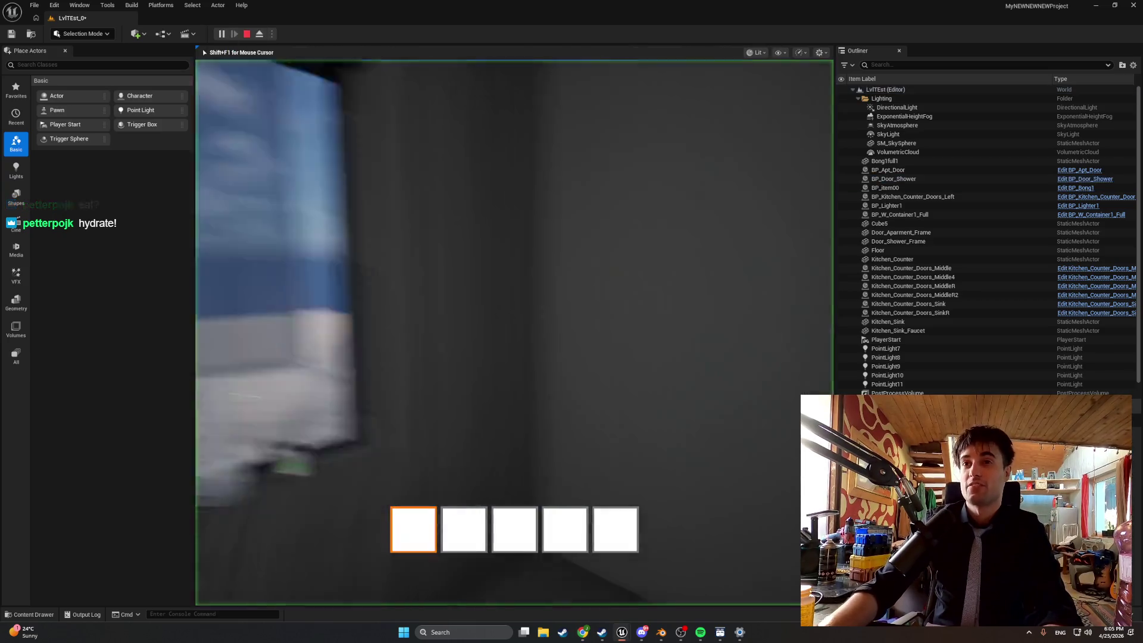
Open the counter's cabinet doors in game and inspect them, then stop and turn the editor view toward the sink
key(e)
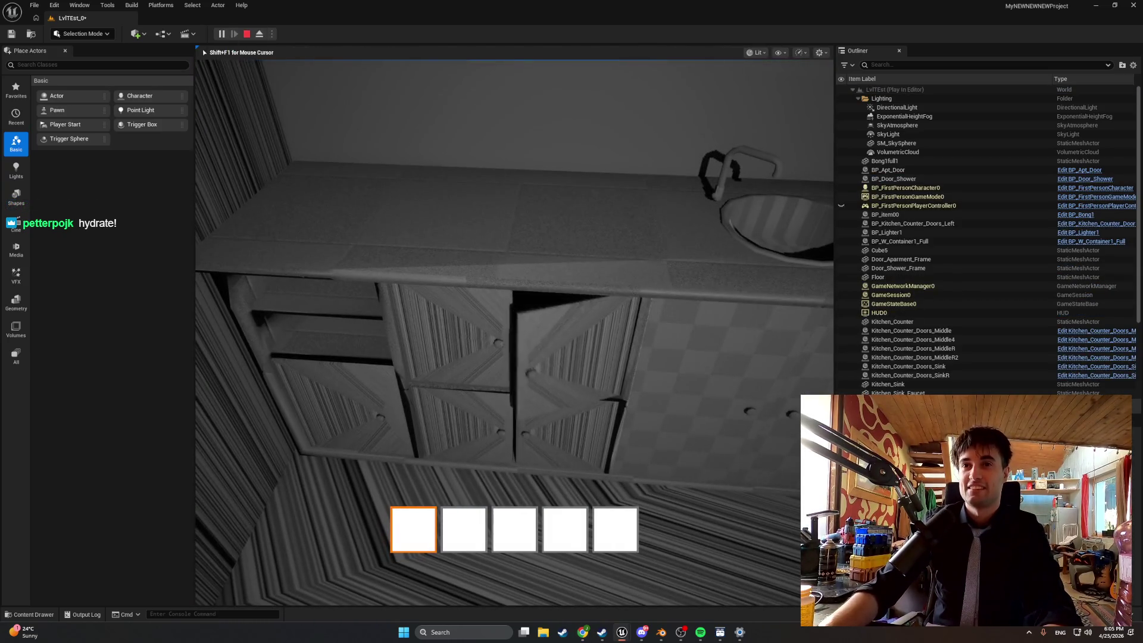
key(e)
key(e)
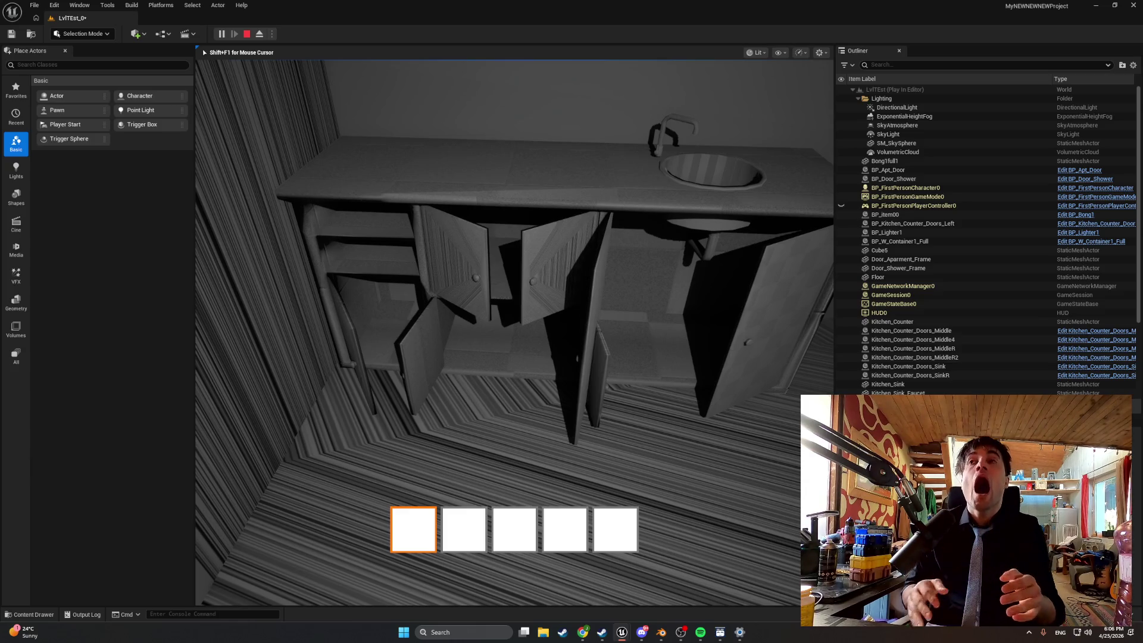
key(w)
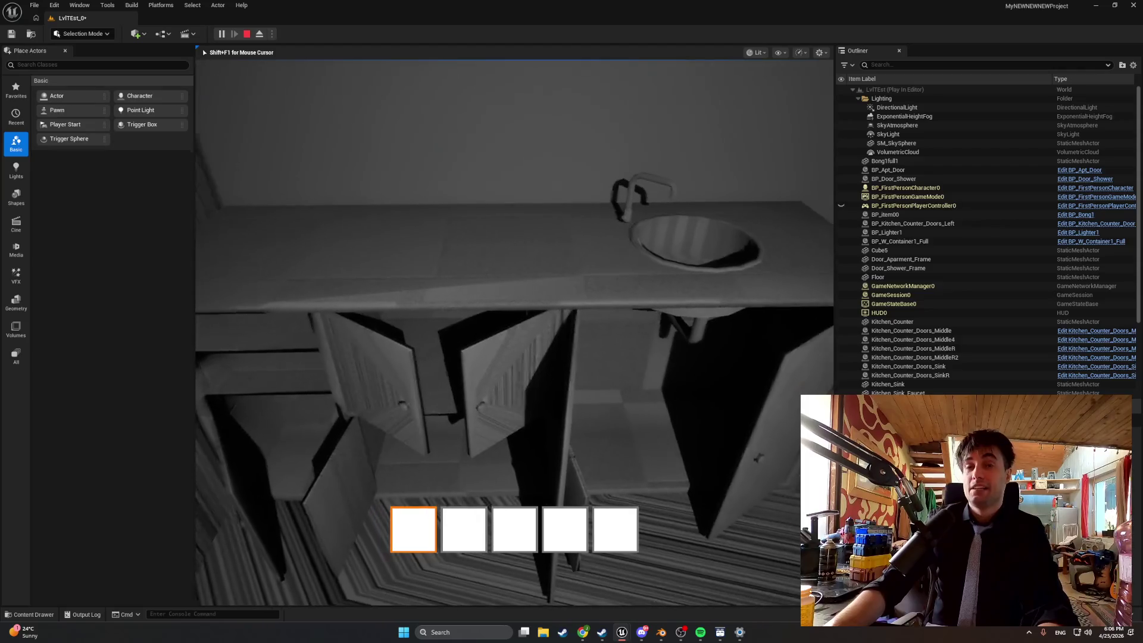
key(w)
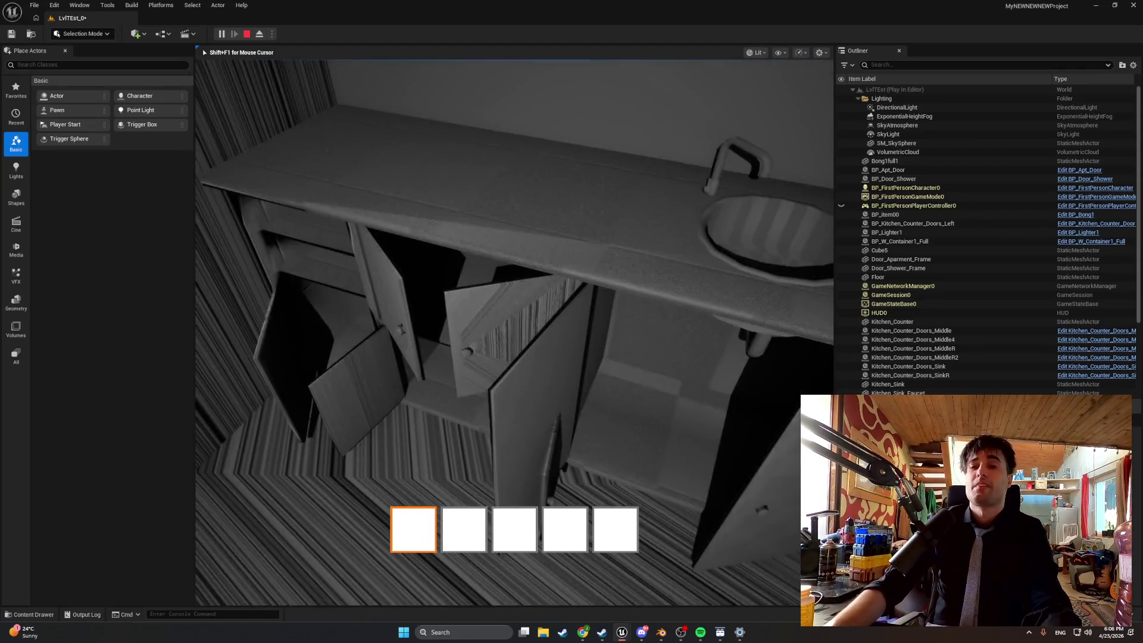
key(Escape)
mouse_move(330, 477)
mouse_down()
mouse_move(345, 453)
mouse_move(339, 482)
mouse_move(345, 464)
mouse_up()
Set Max Yaw to 80 in the Kitchen_Counter_Doors_Sink Blueprint, compile it, and launch a play test
right_click(496, 356)
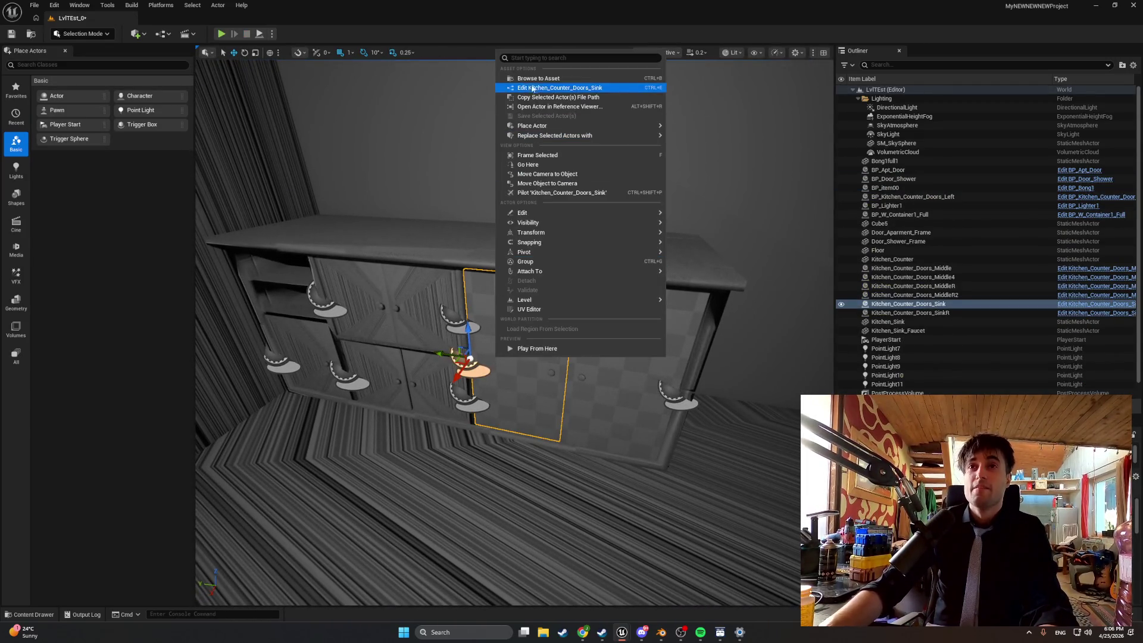
click(537, 76)
double_click(275, 465)
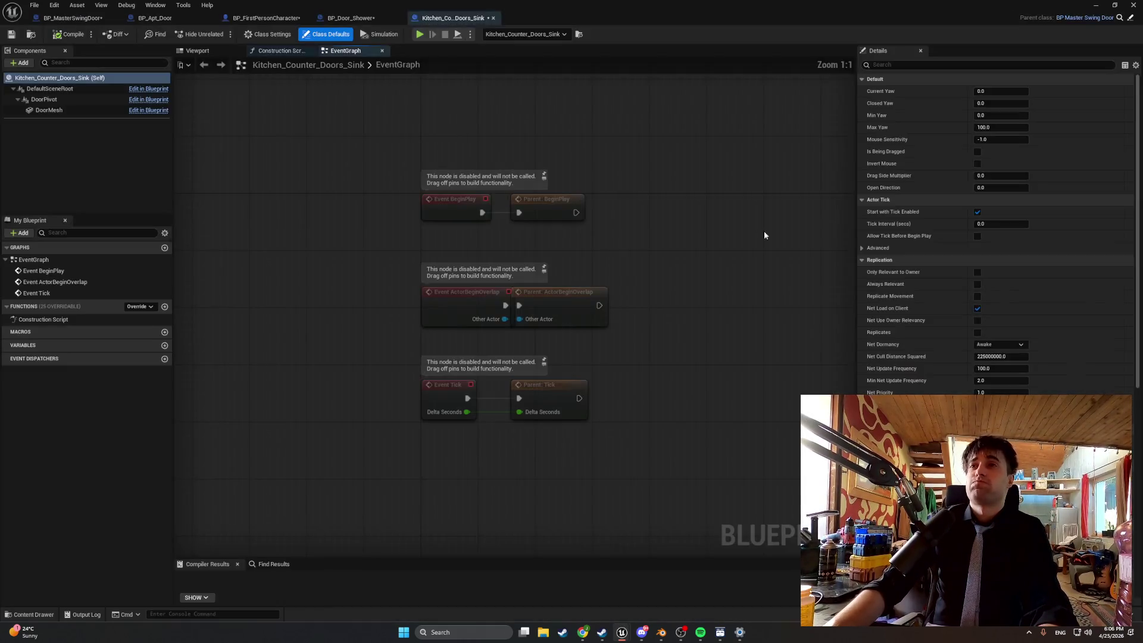
click(996, 129)
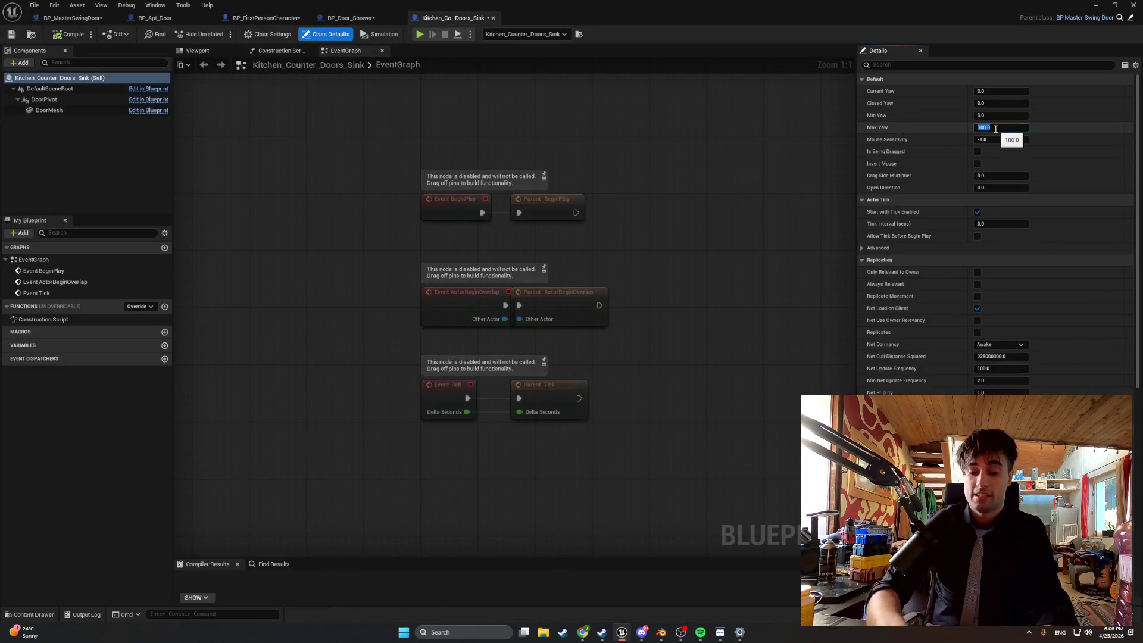
text(80)
key(Return)
click(57, 36)
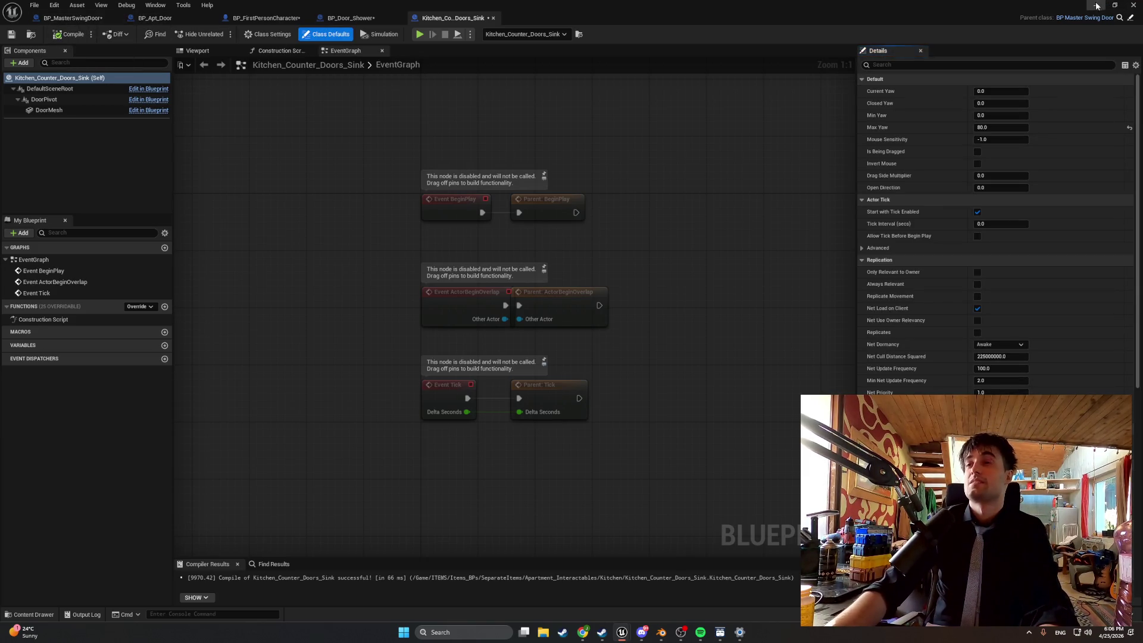
click(1096, 4)
click(221, 34)
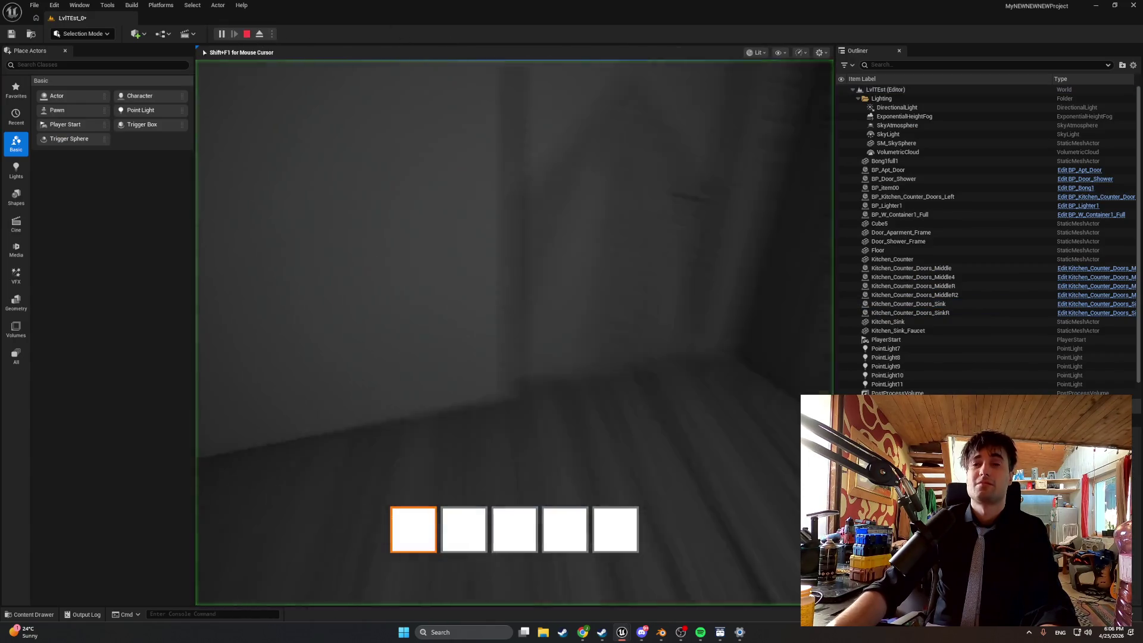
Swing the sink cabinet door open in game and move around the sink basin
key(e)
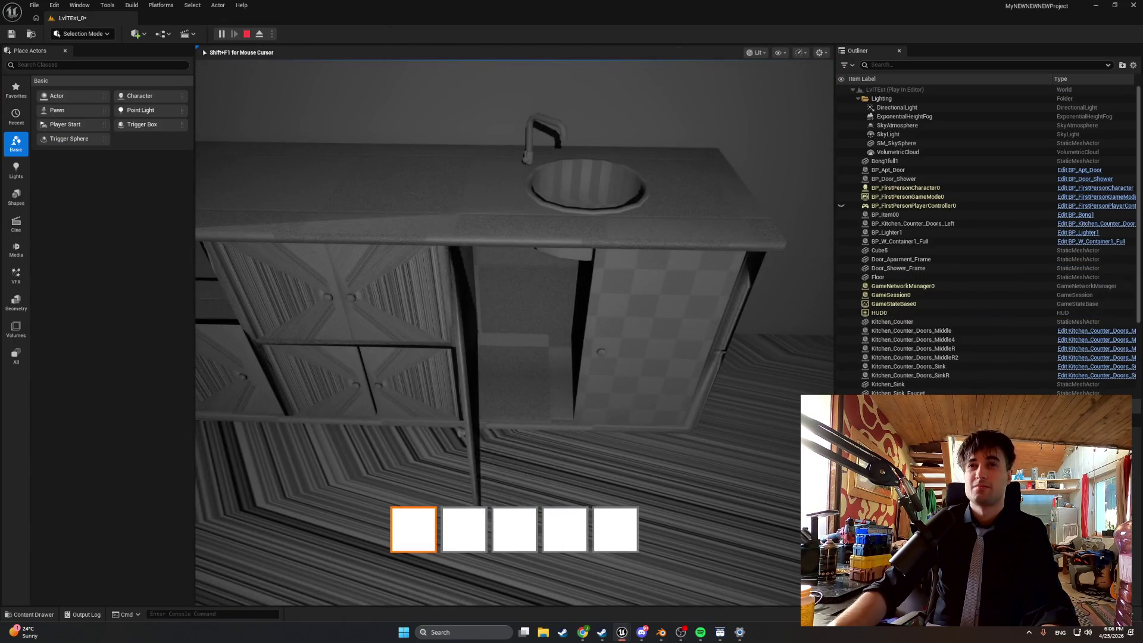
key(w)
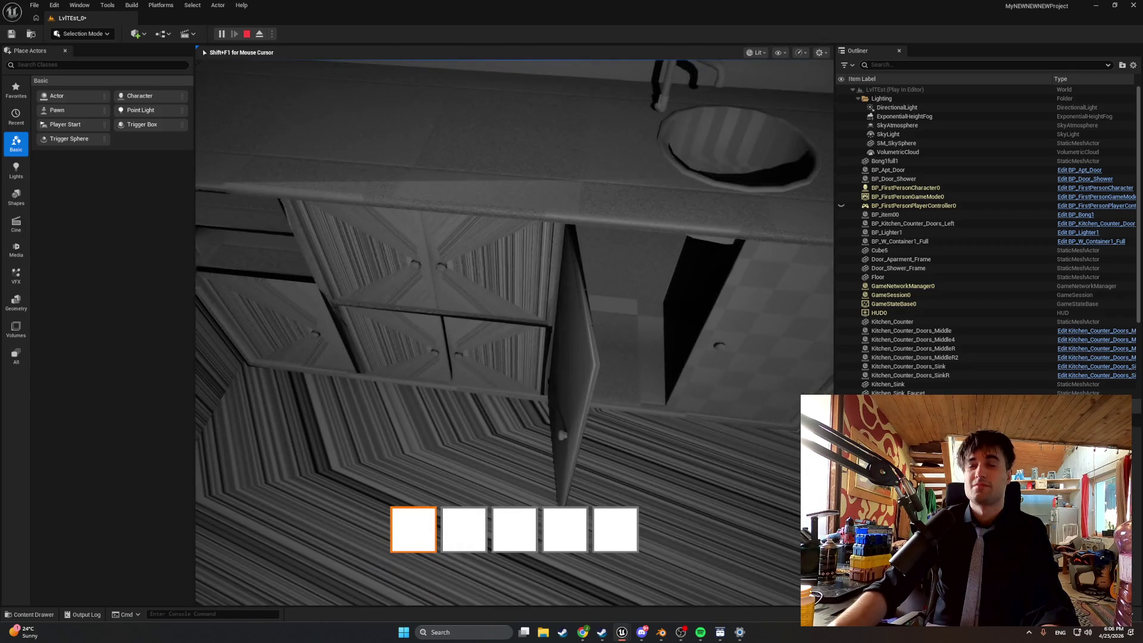
key(w)
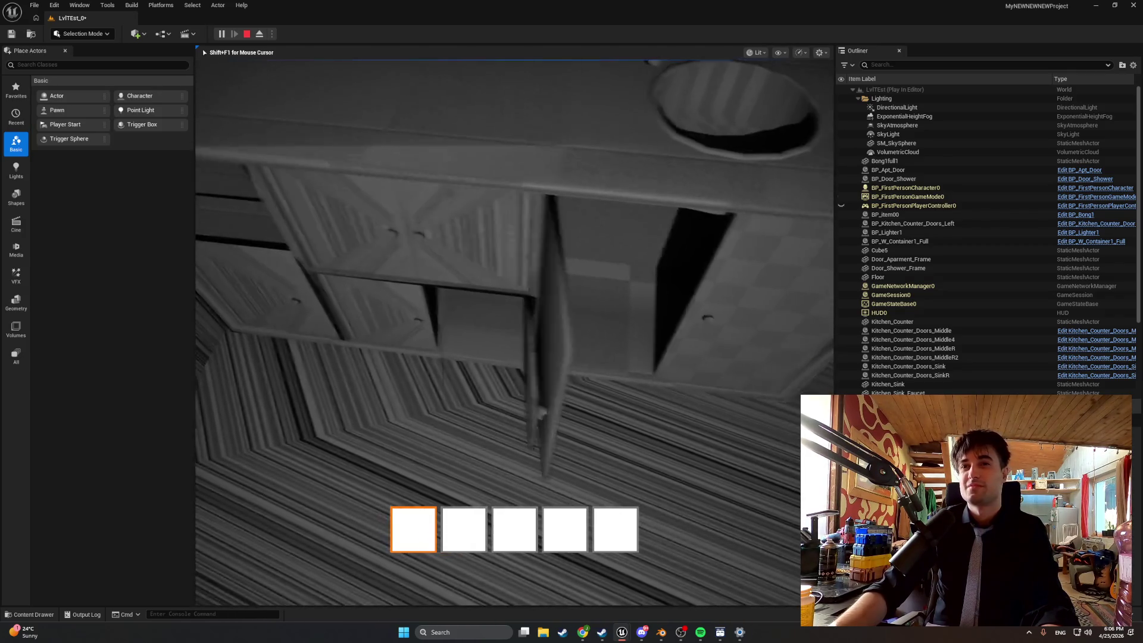
key(s)
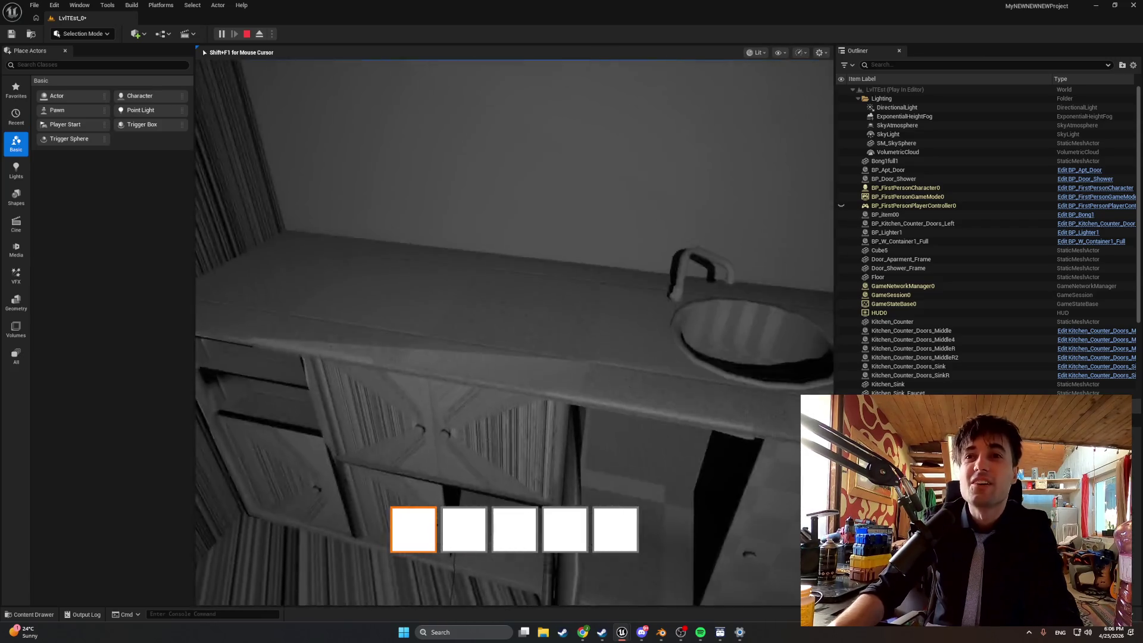
key(s)
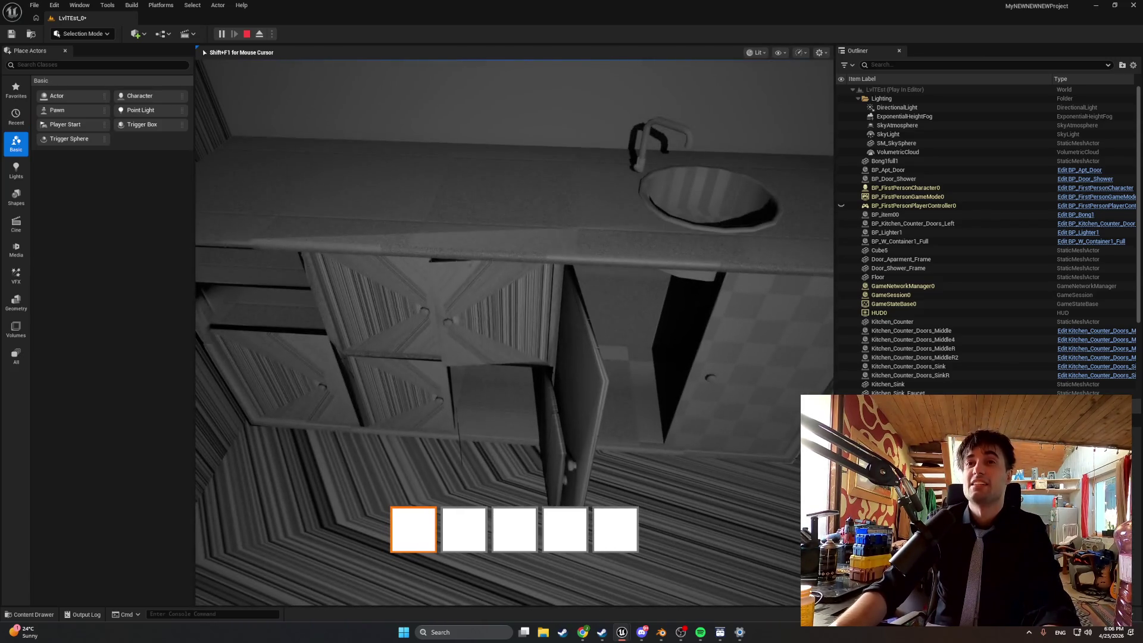
key(s)
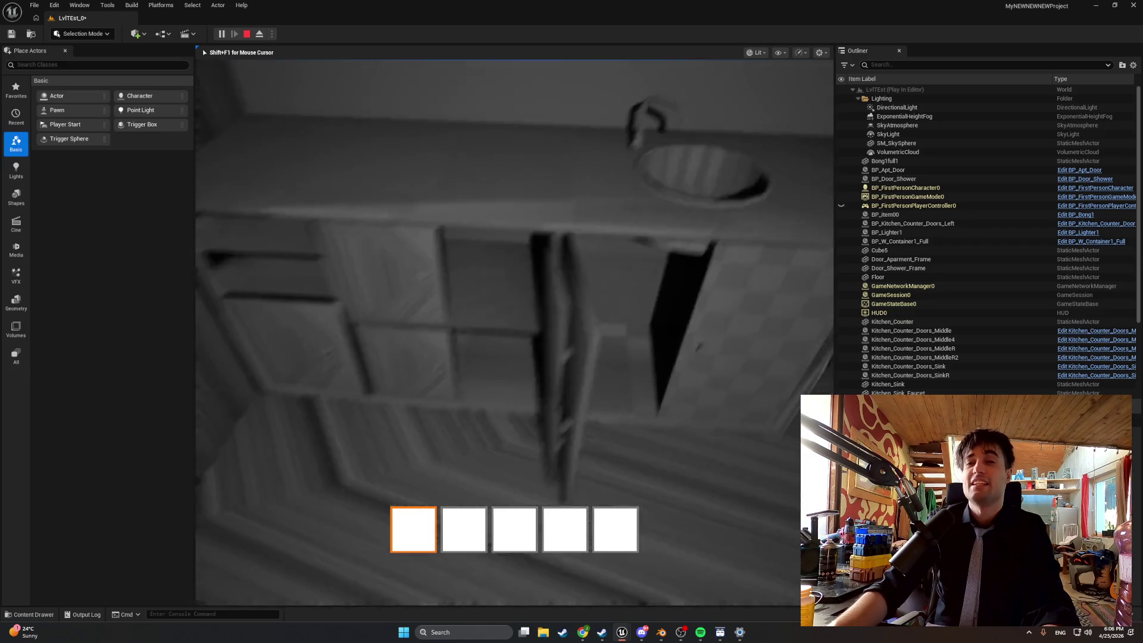
key(w)
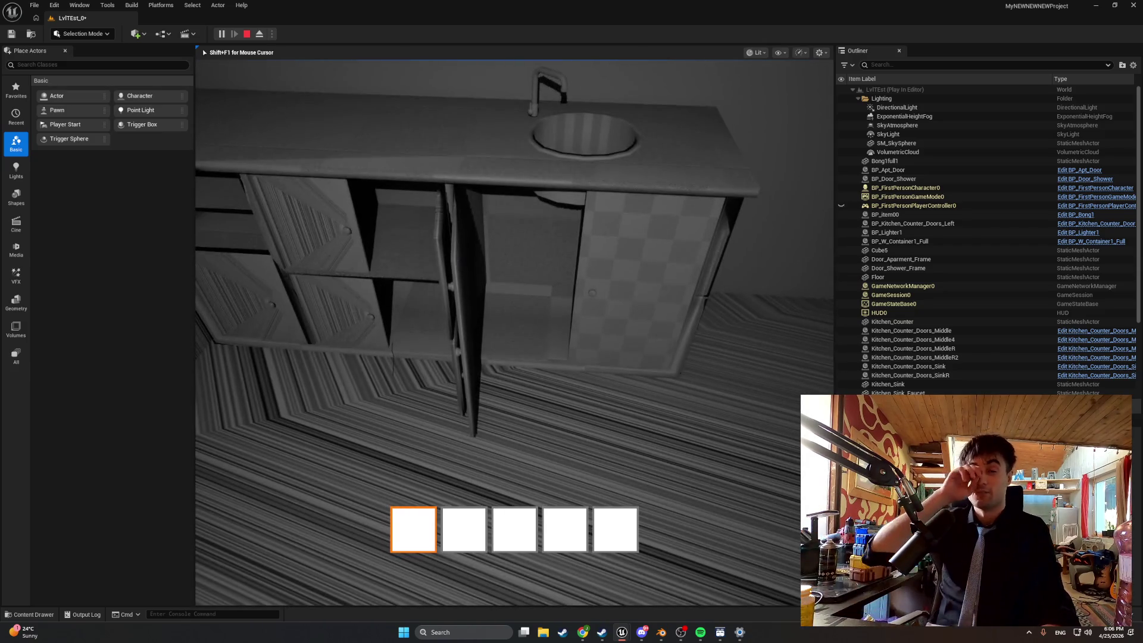
Inspect the cabinet doors up close and from a distance, then stop the play session
key(s)
key(w)
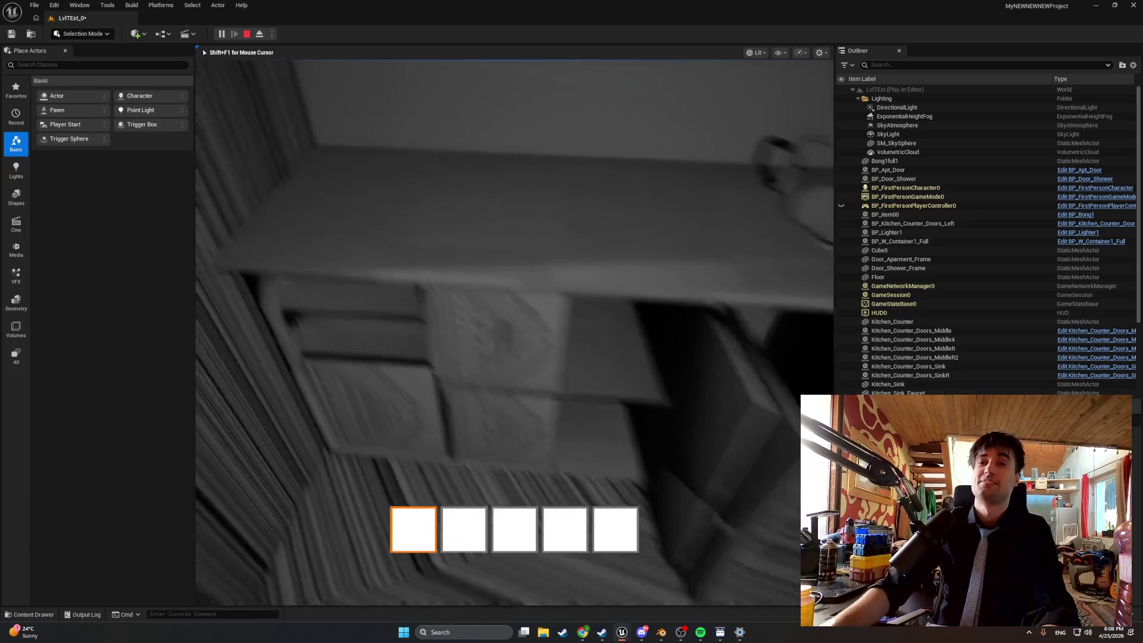
key(s)
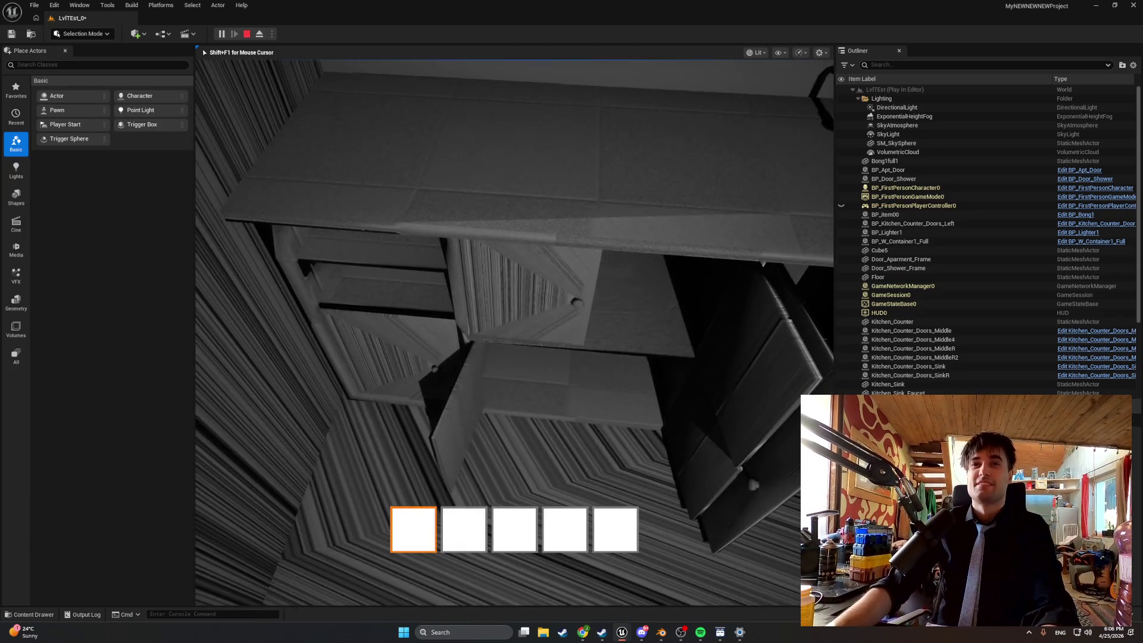
key(w)
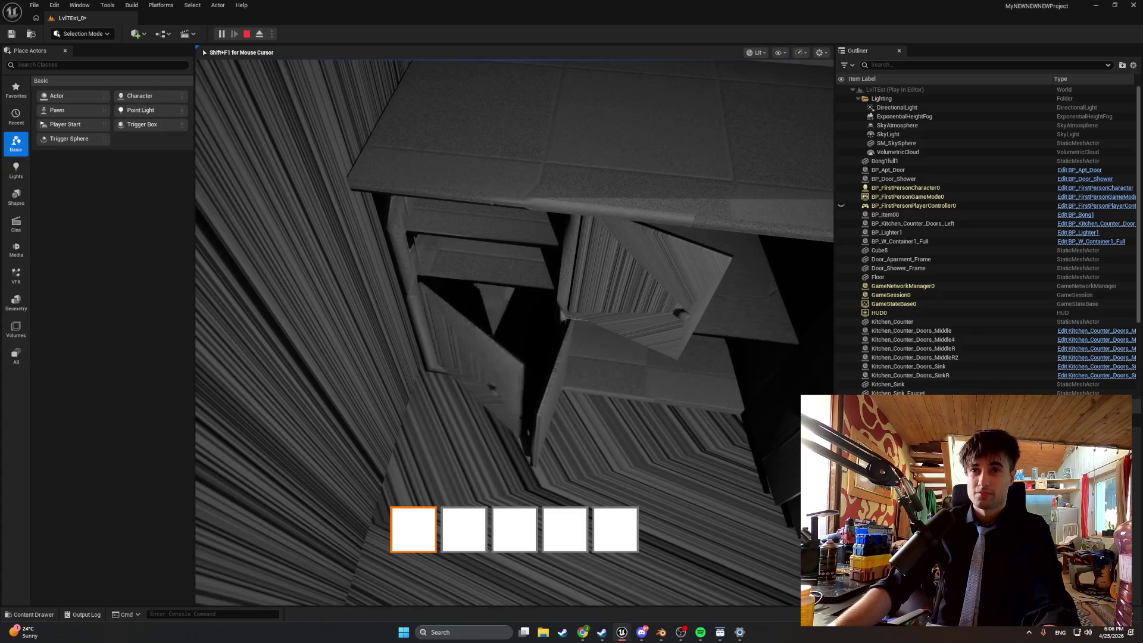
key(w)
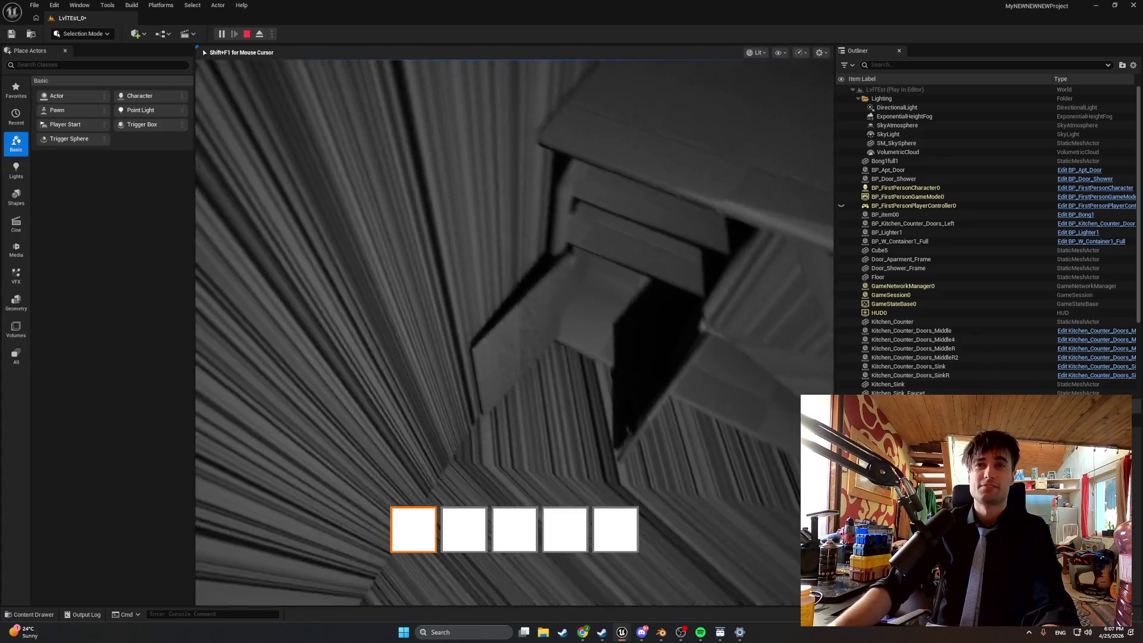
key(s)
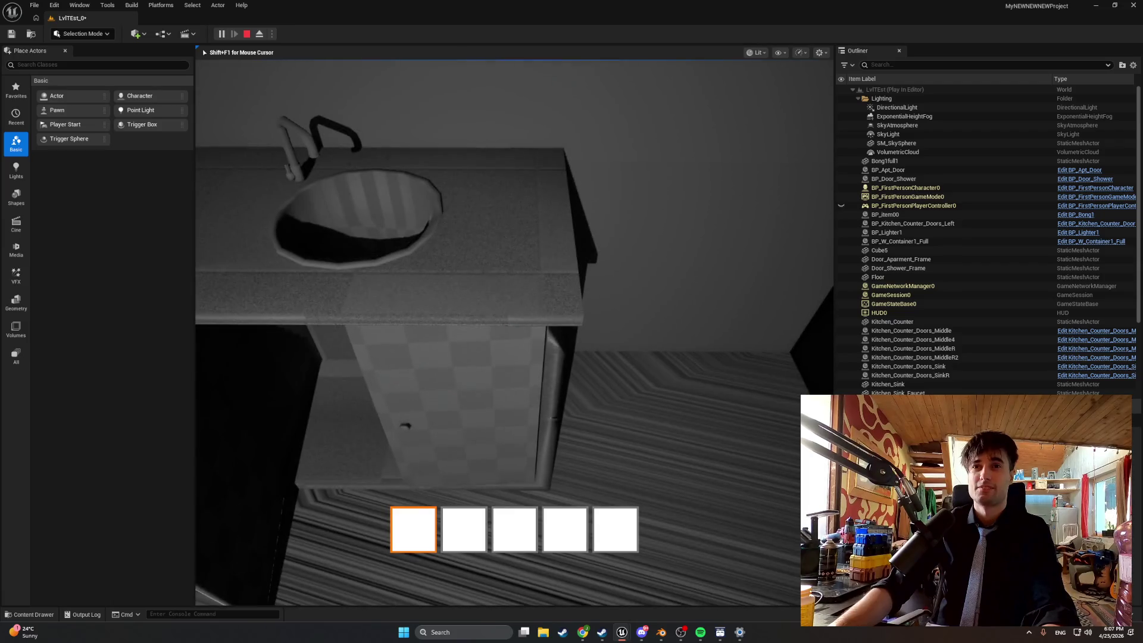
key(s)
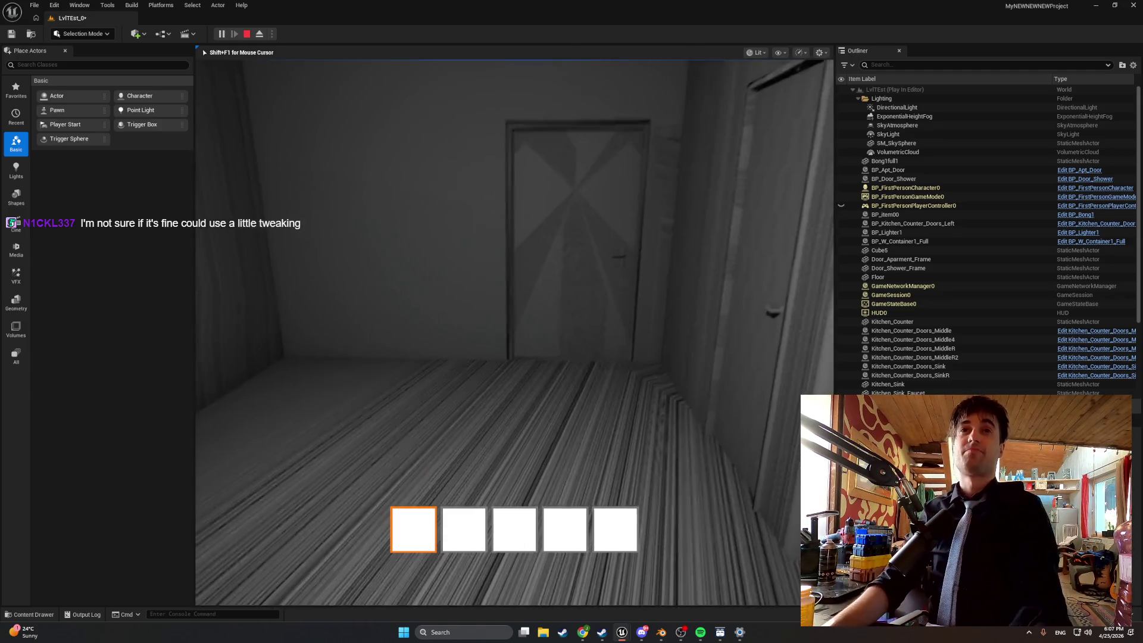
key(Escape)
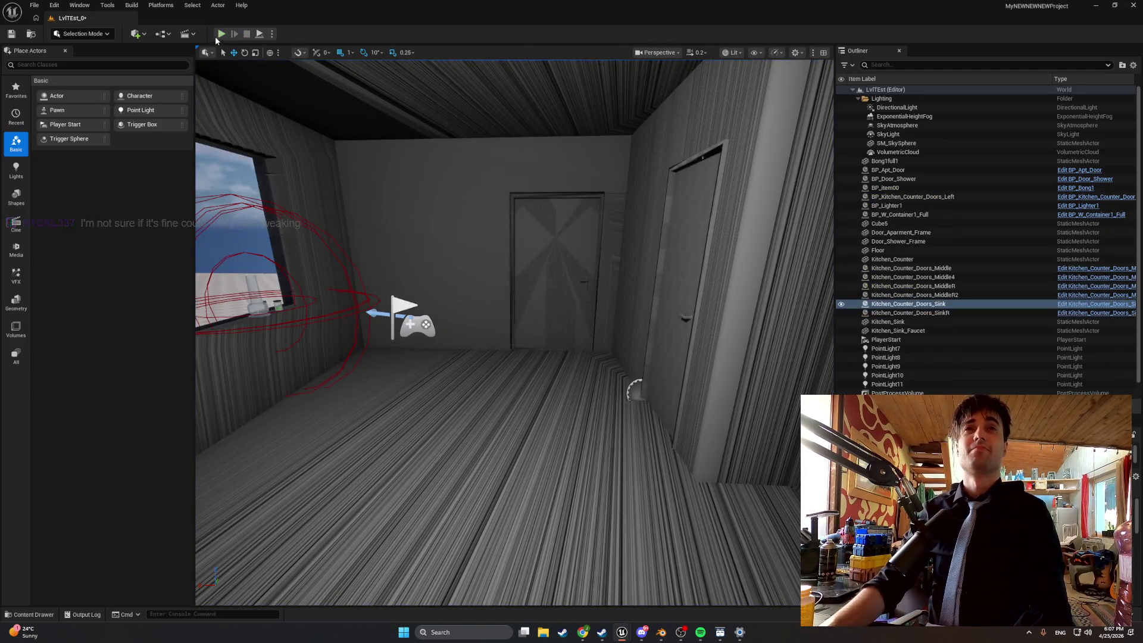
Start play again with Alt+P, walk to the windowsill, pick up the bong and put it back
key(alt+p)
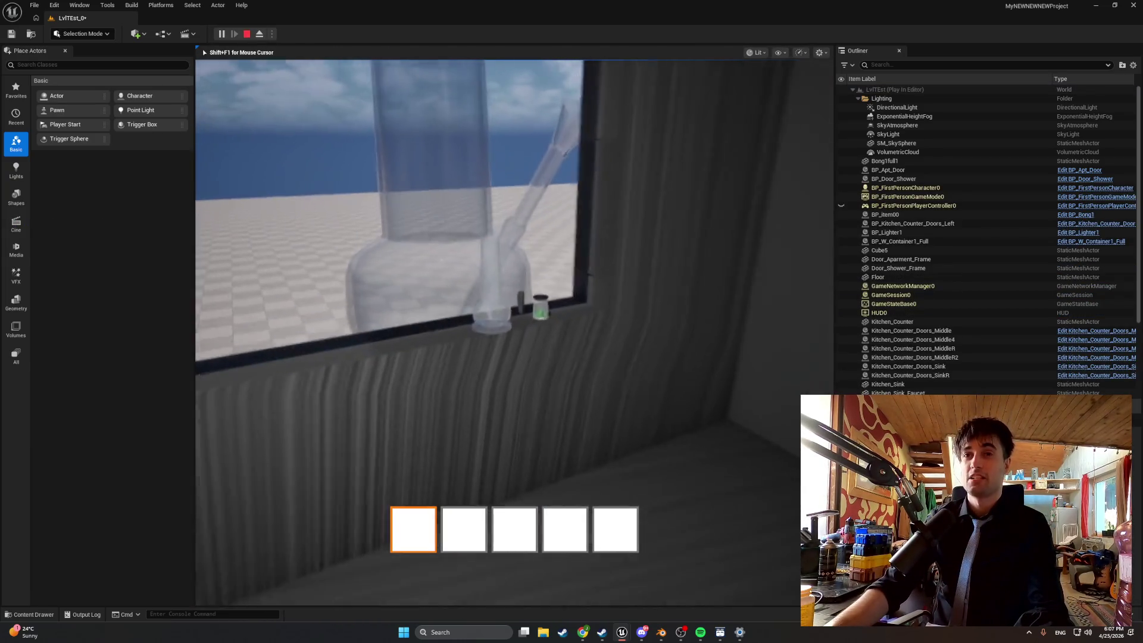
key(w)
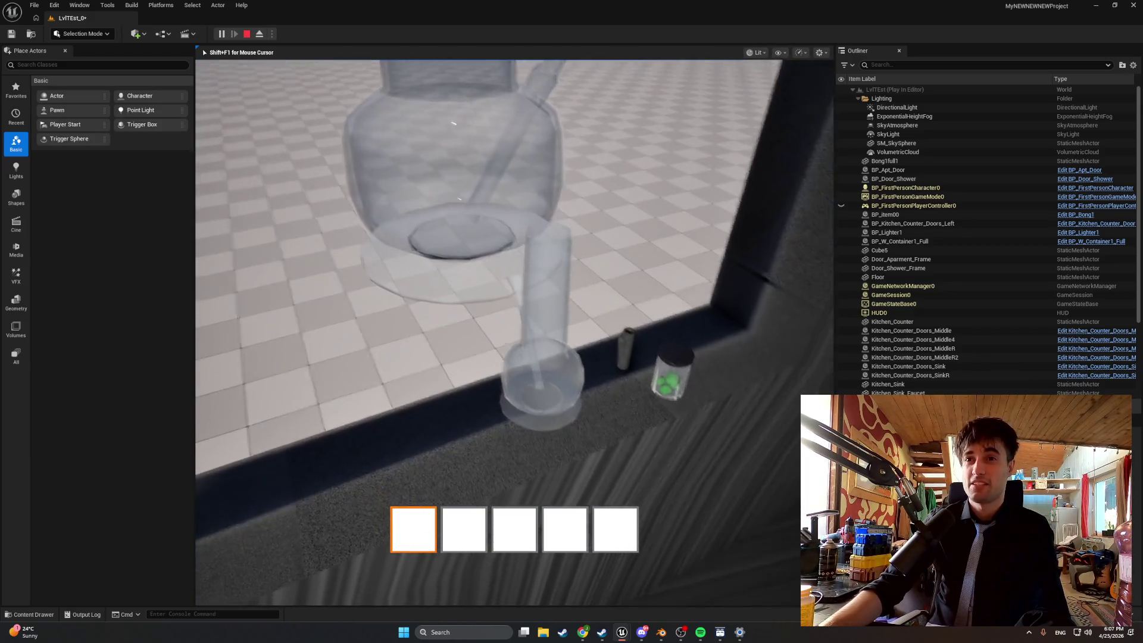
key(e)
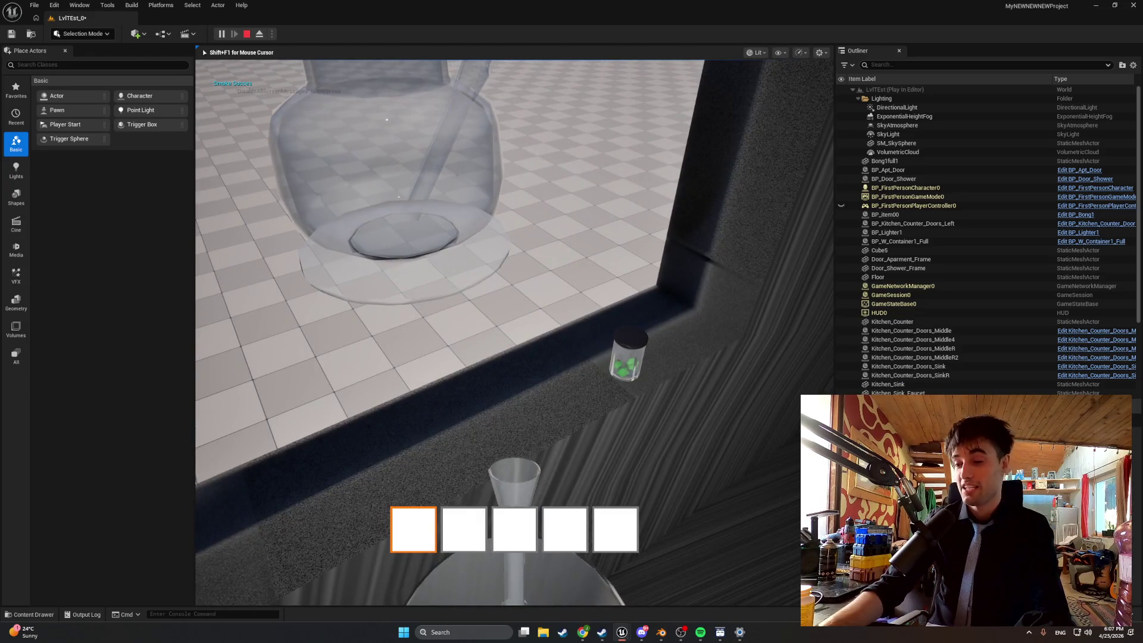
key(e)
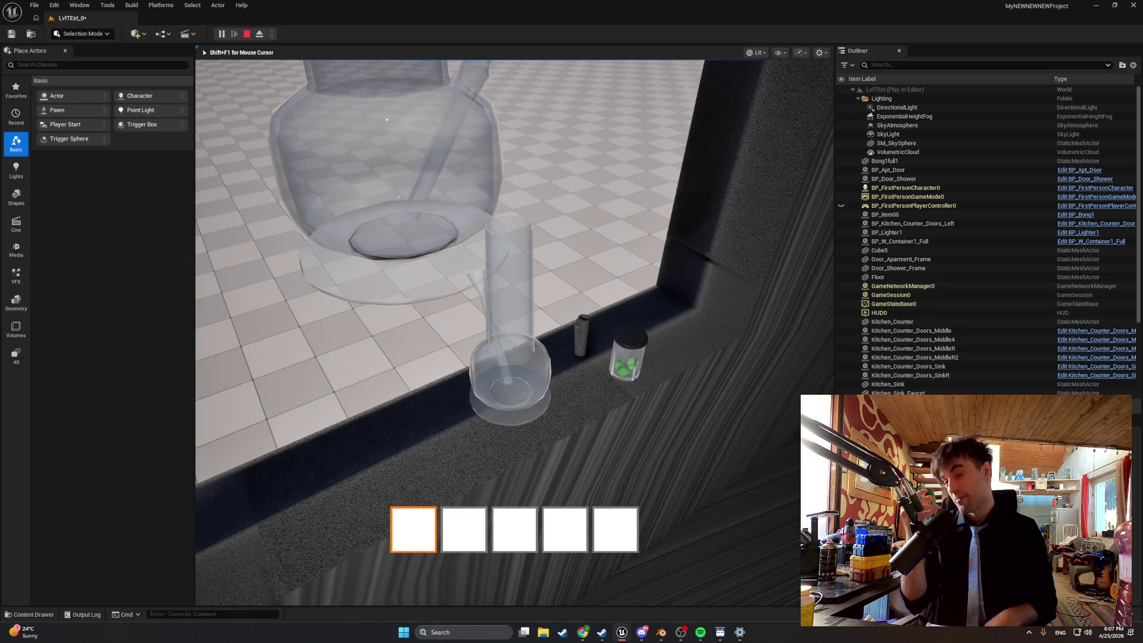
Walk around the kitchen counter in game, viewing the sink and drawers from several angles
key(s)
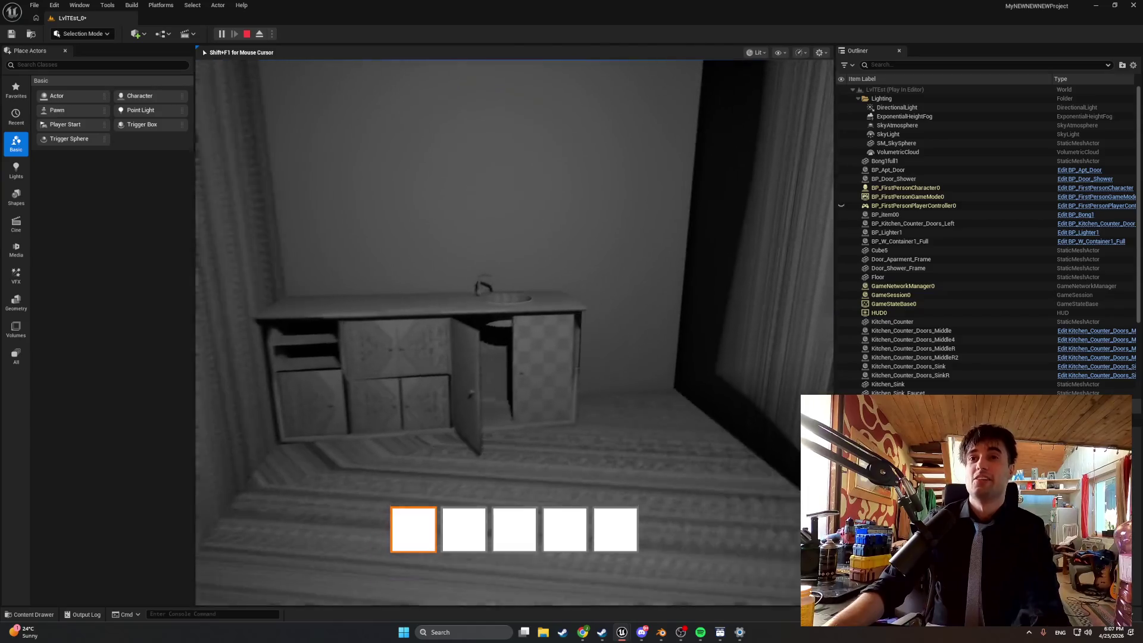
key(w)
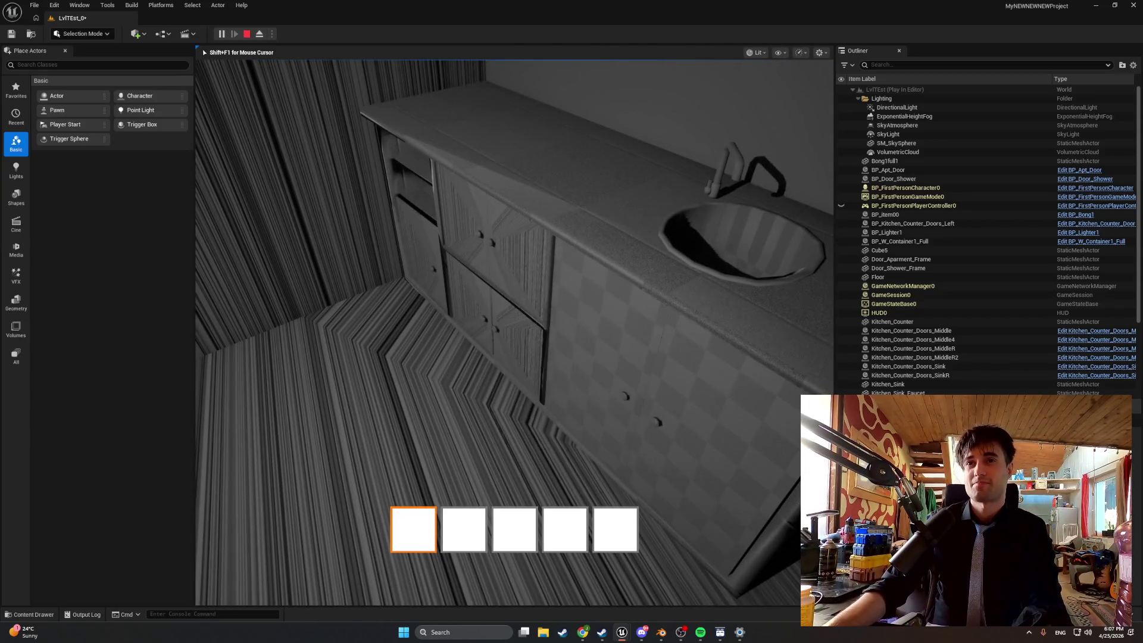
key(s)
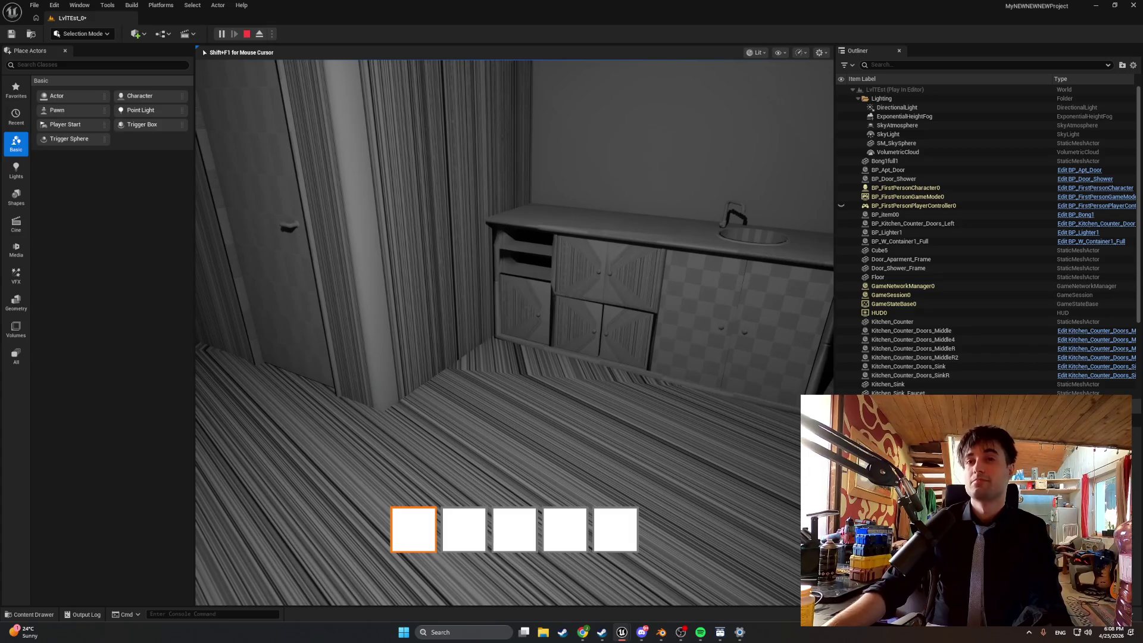
key(w)
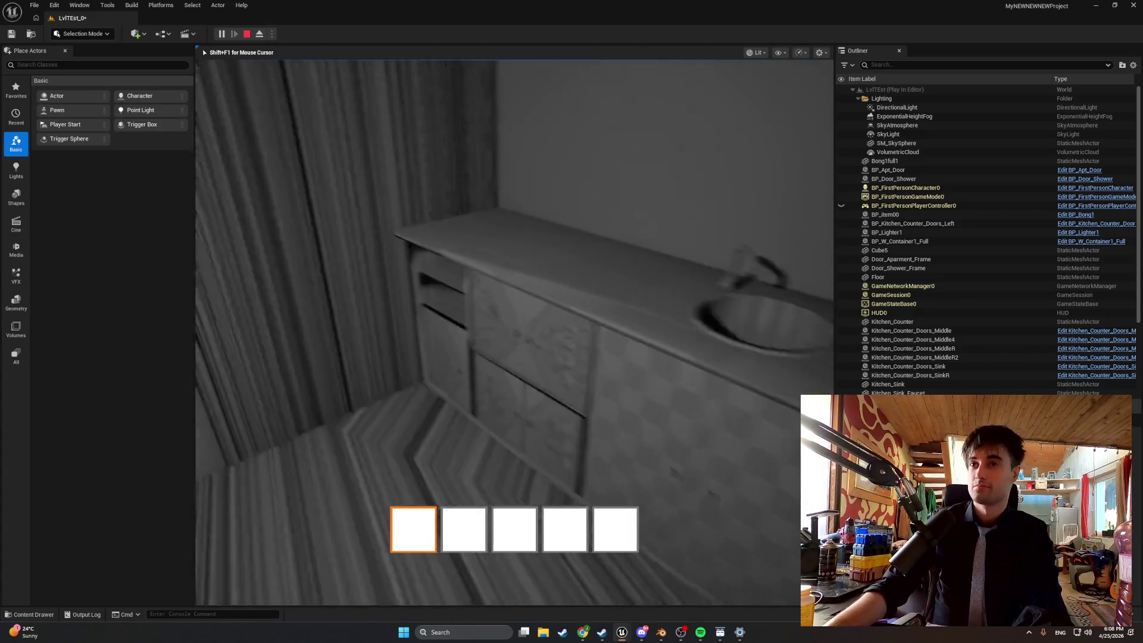
key(w)
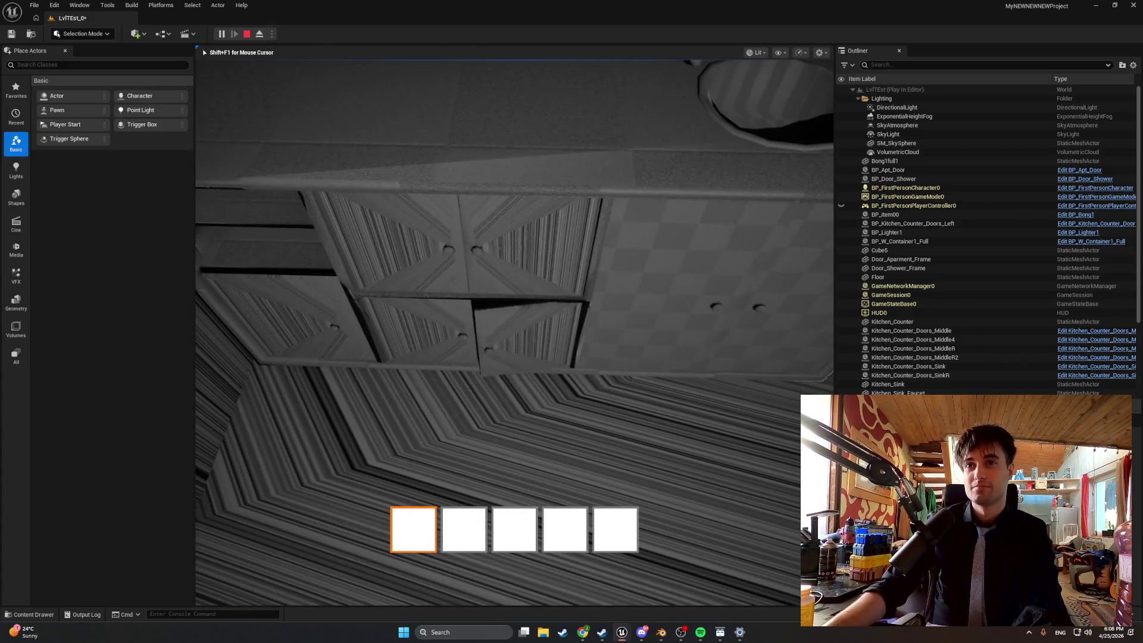
key(w)
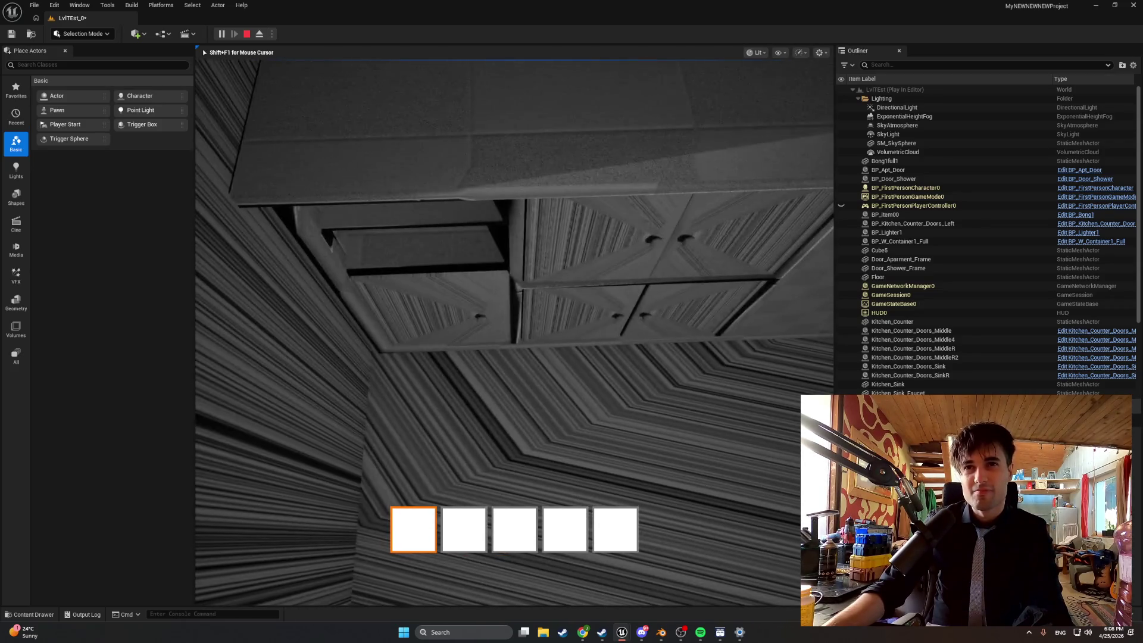
key(s)
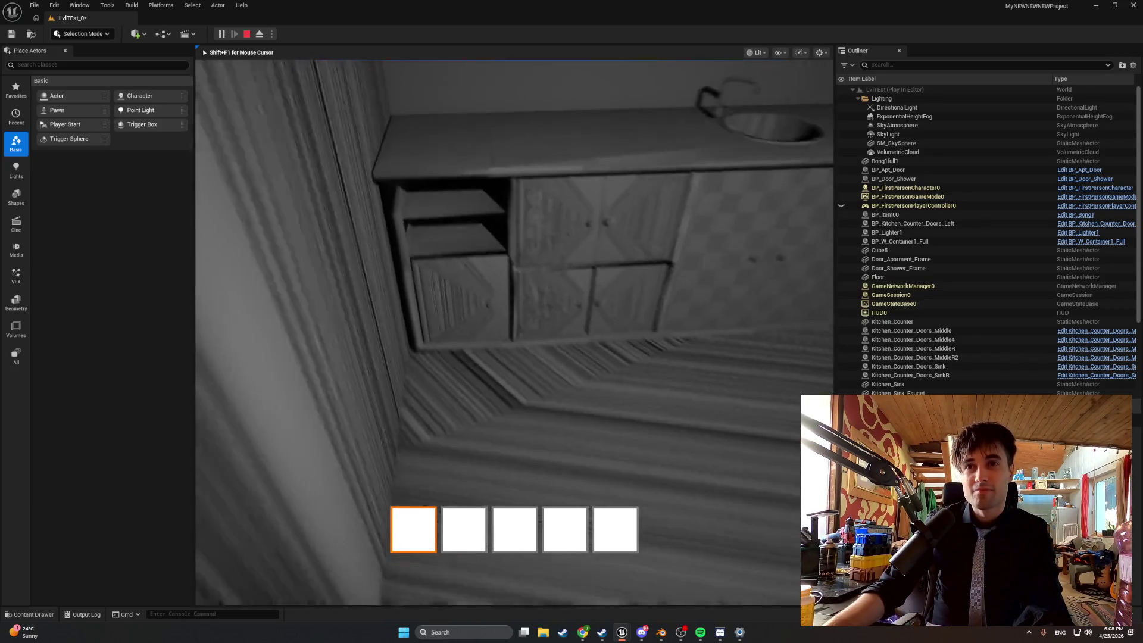
key(w)
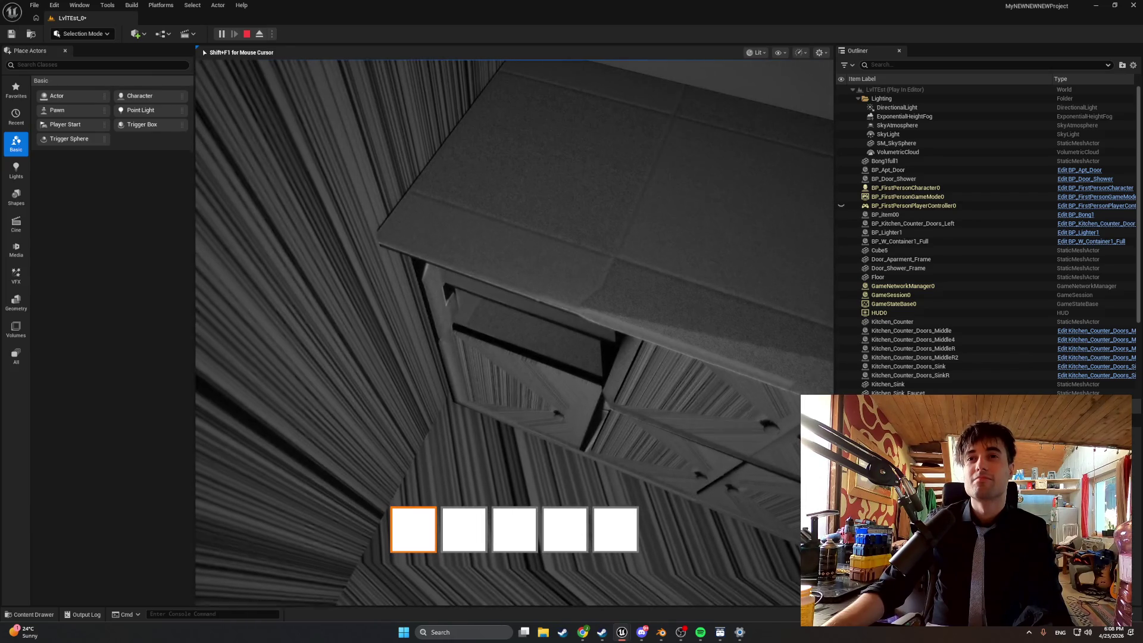
key(s)
Walk to the shower door and inspect its frame, handle and surrounding walls
key(w)
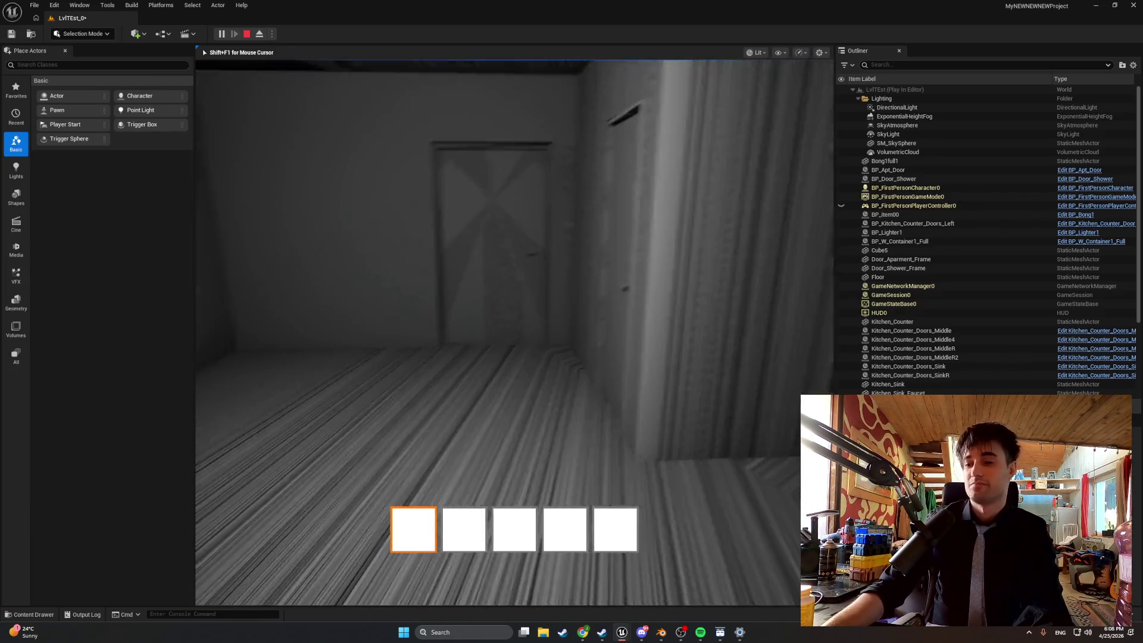
key(w)
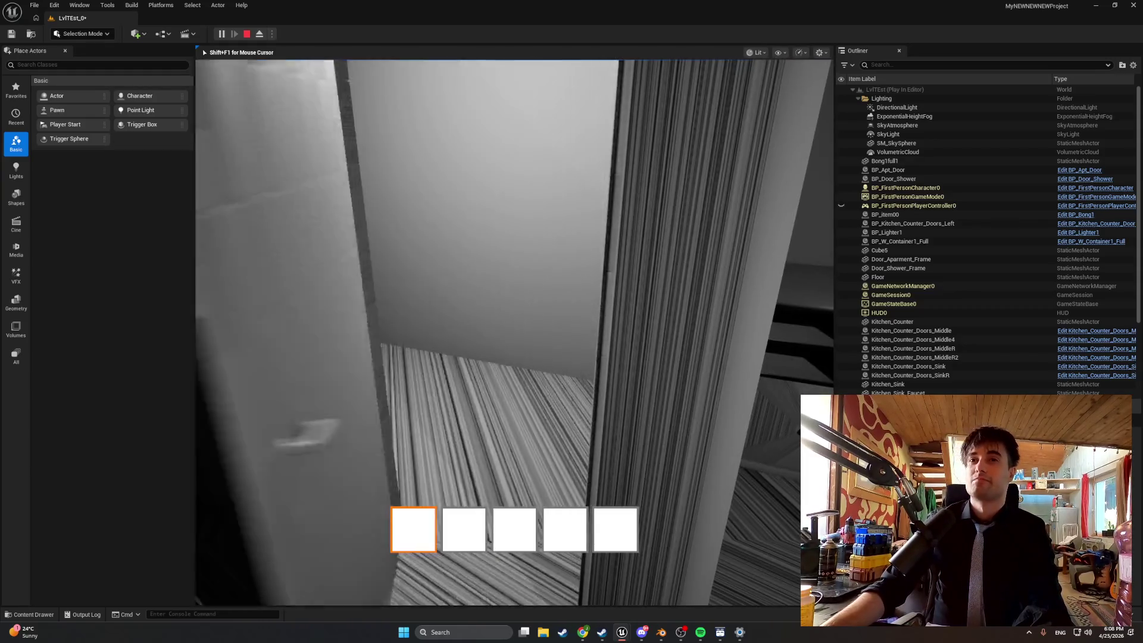
key(w)
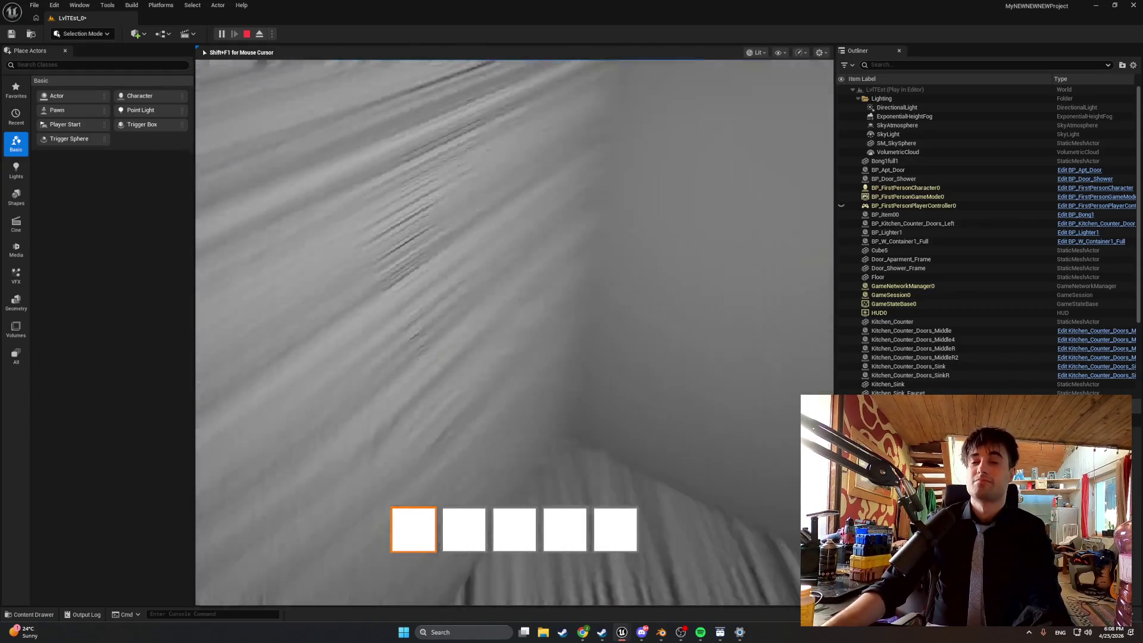
key(w)
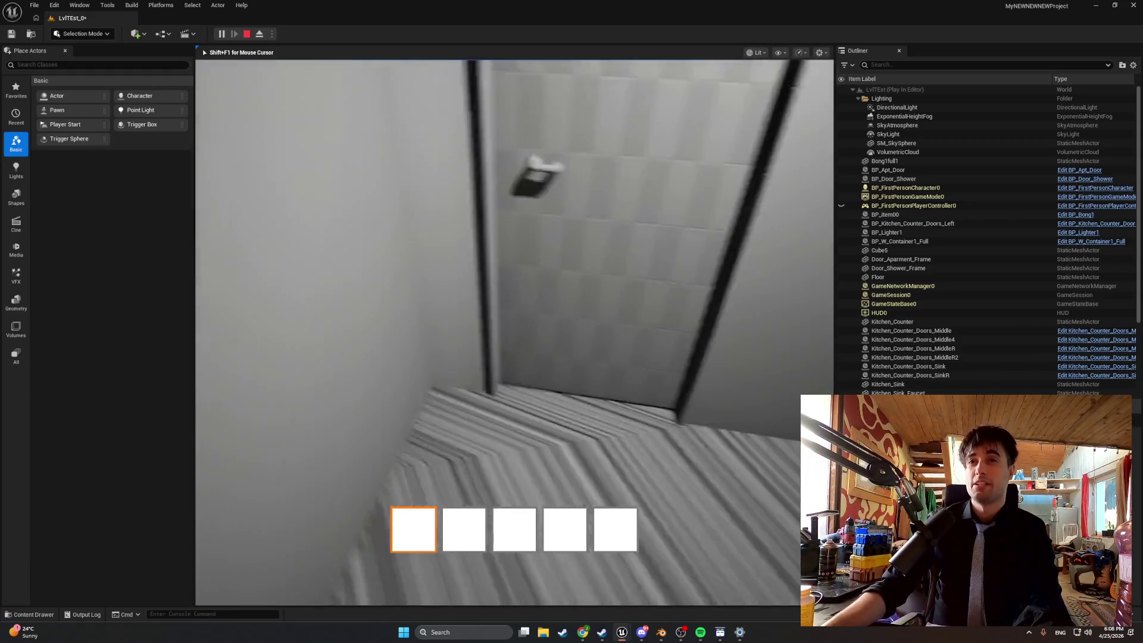
key(w)
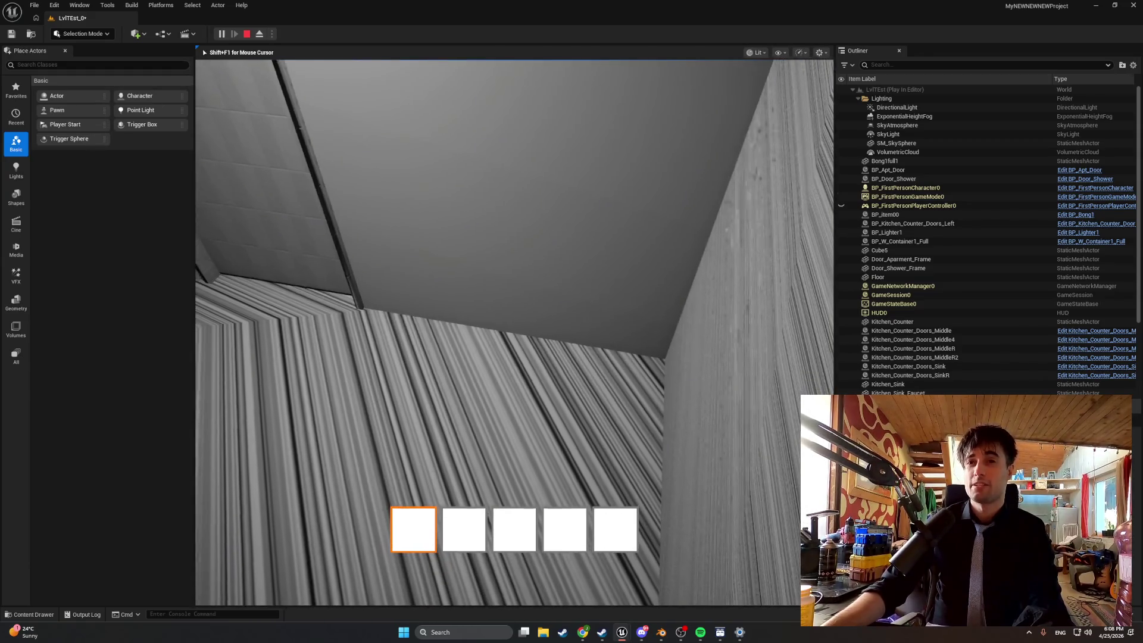
key(w)
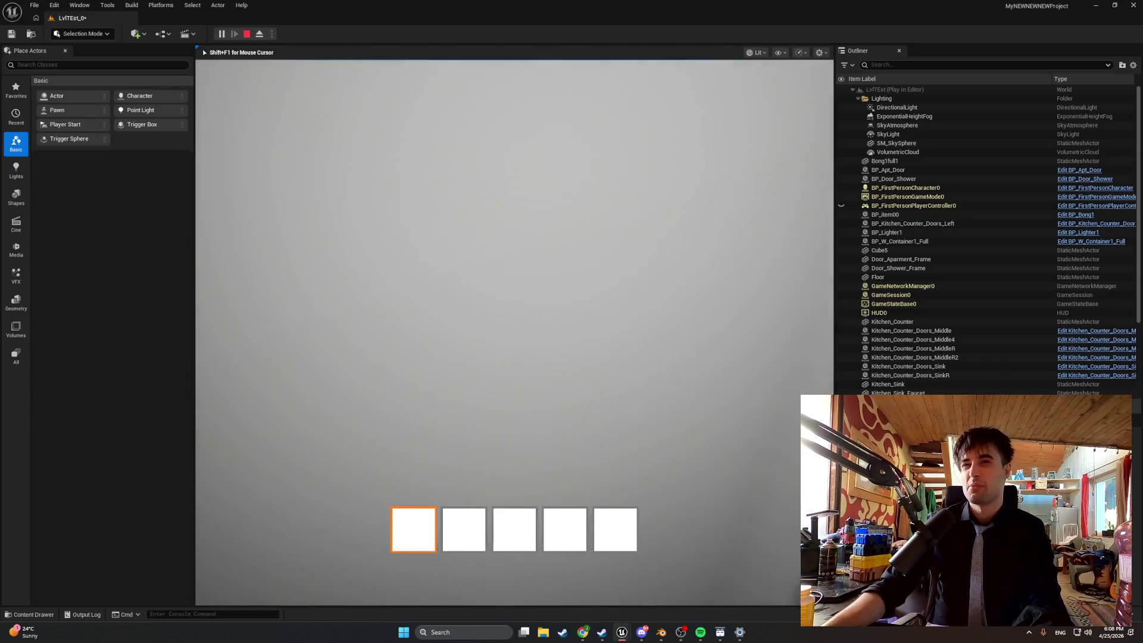
key(w)
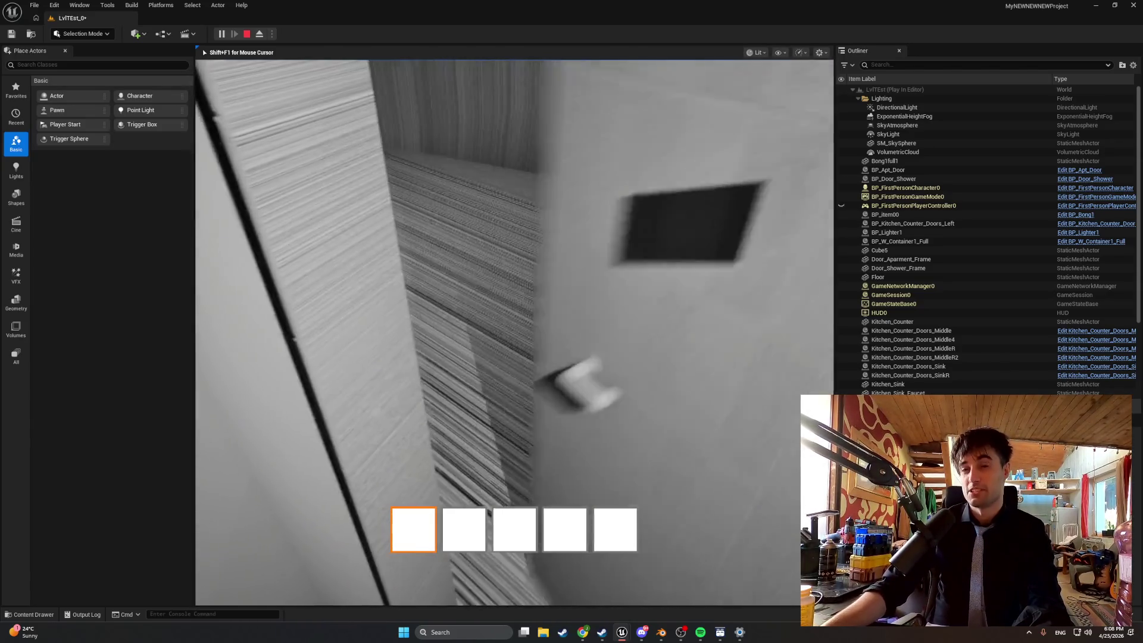
key(w)
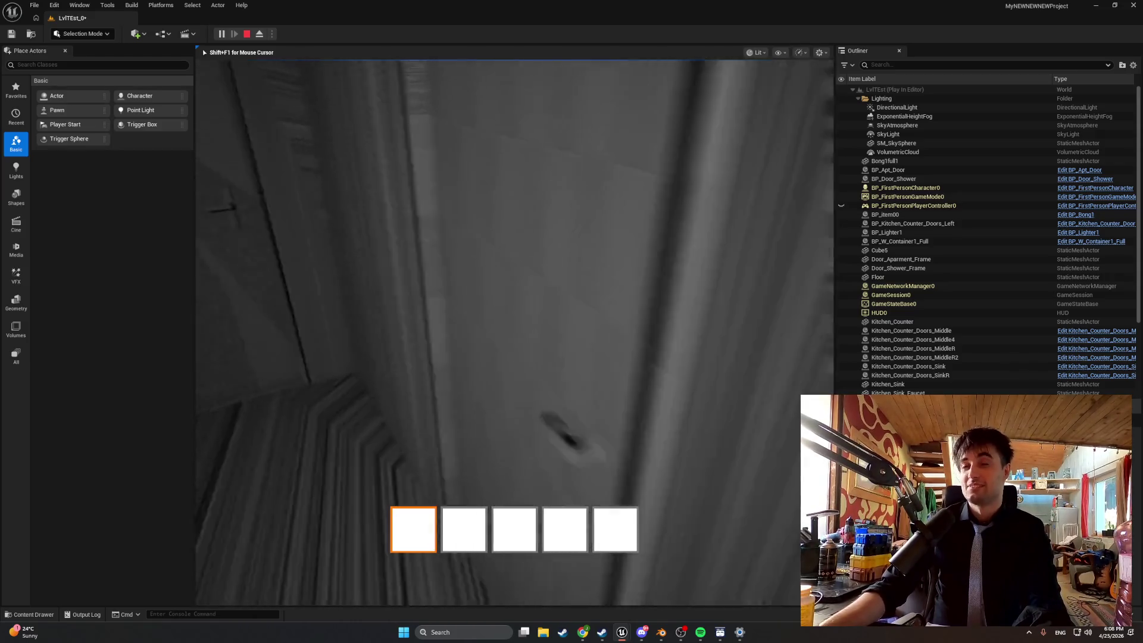
key(w)
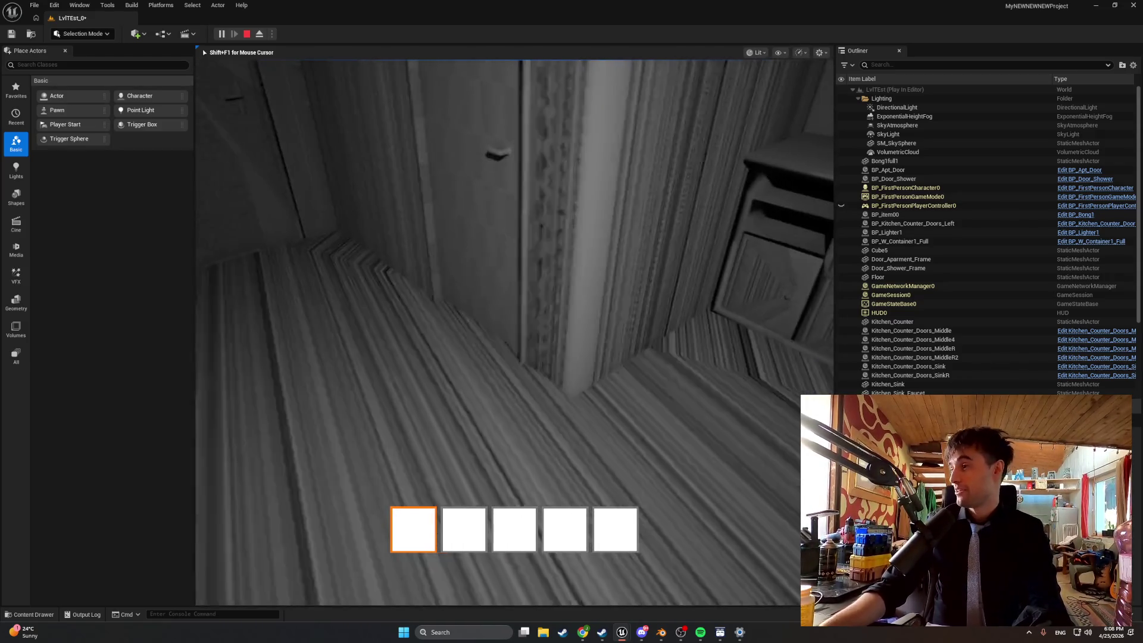
Walk through the rooms past the window, end play mode, and switch to Blender
key(w)
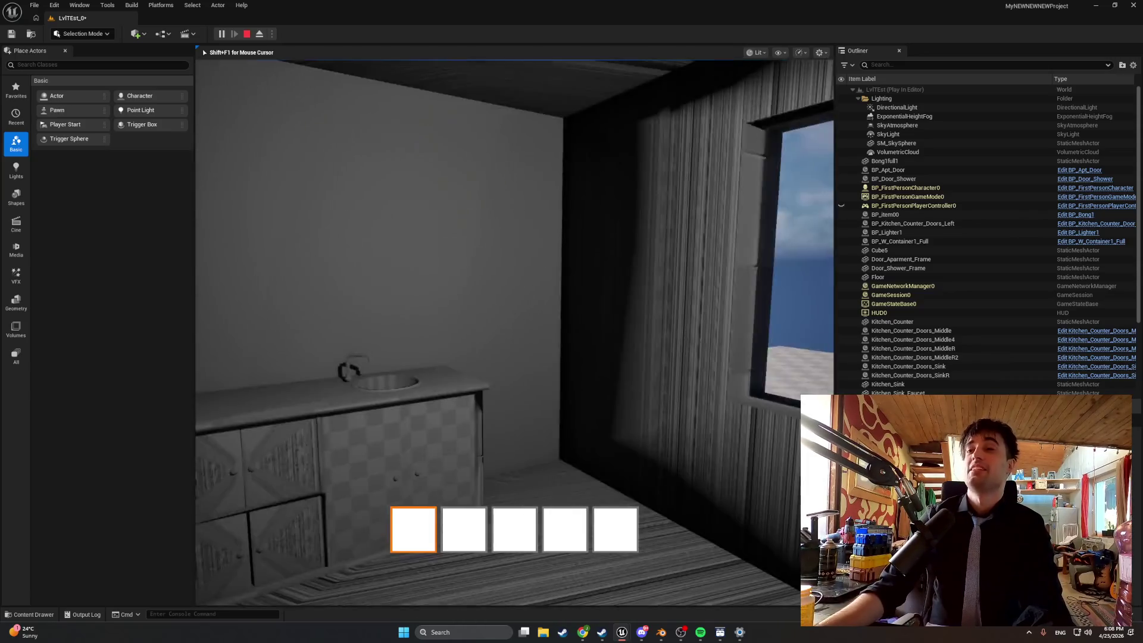
key(w)
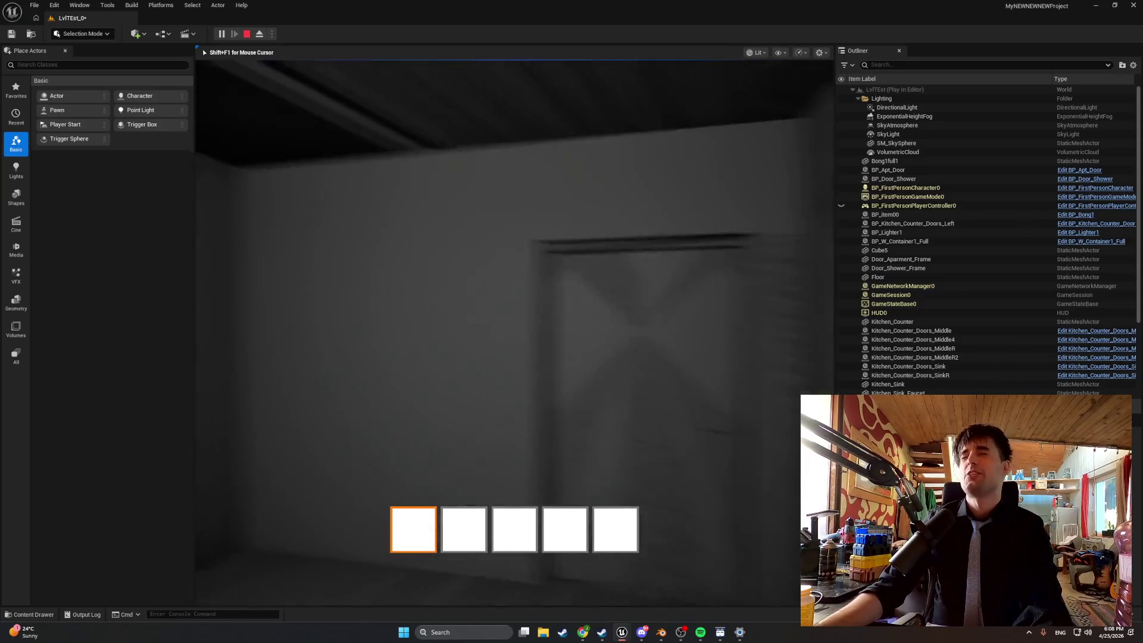
key(Escape)
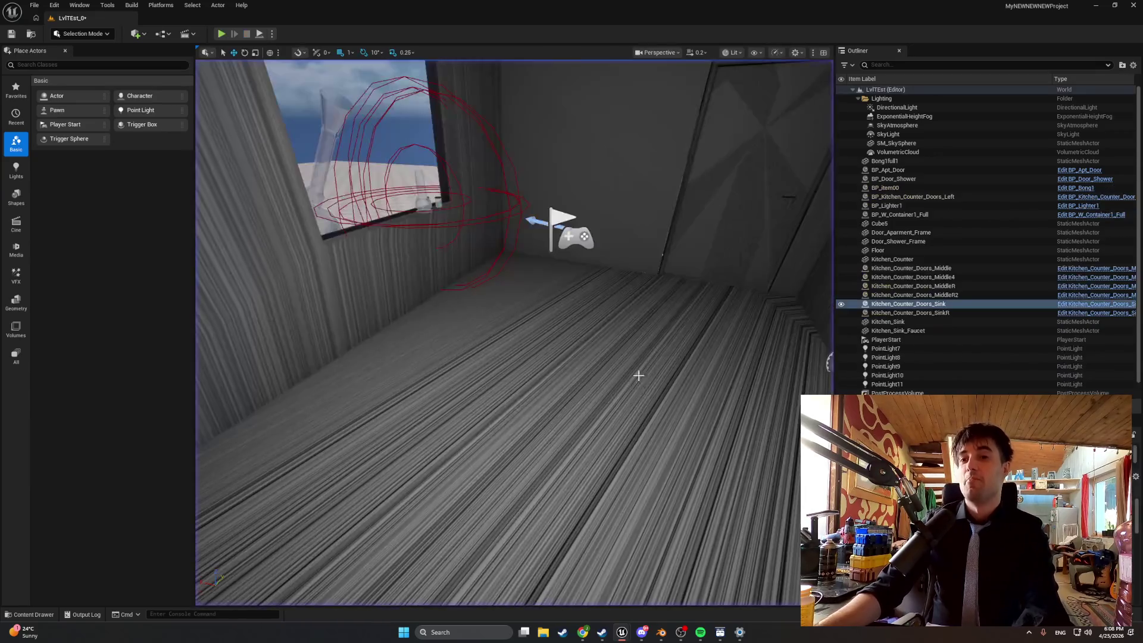
click(663, 632)
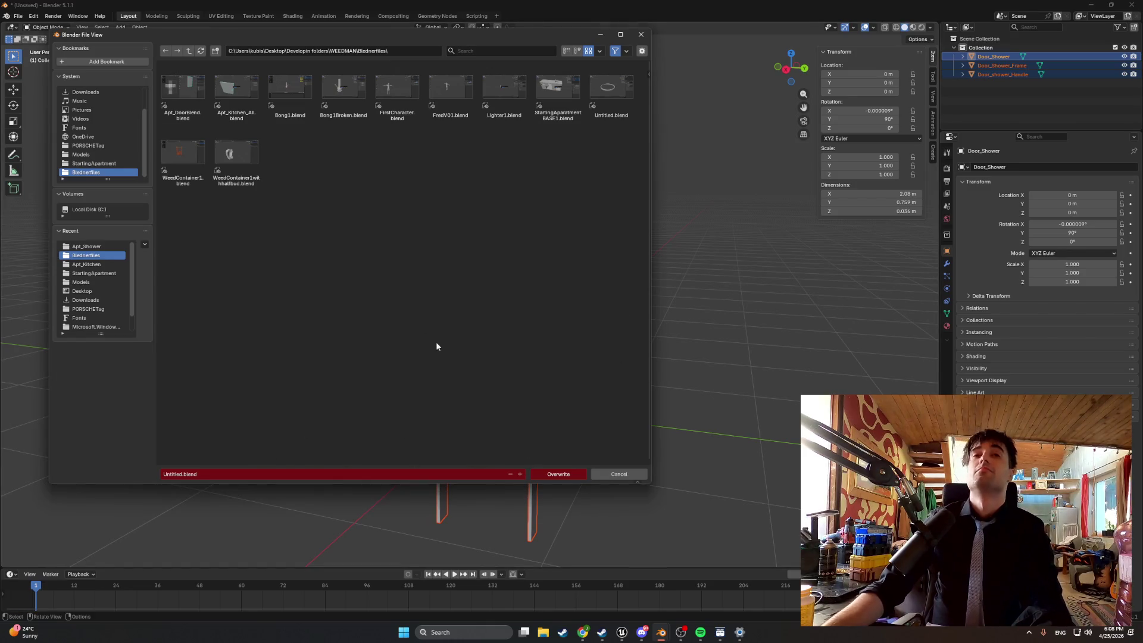
Name the file Apt_Shower_Door and save it to the Blenderfiles folder
click(188, 474)
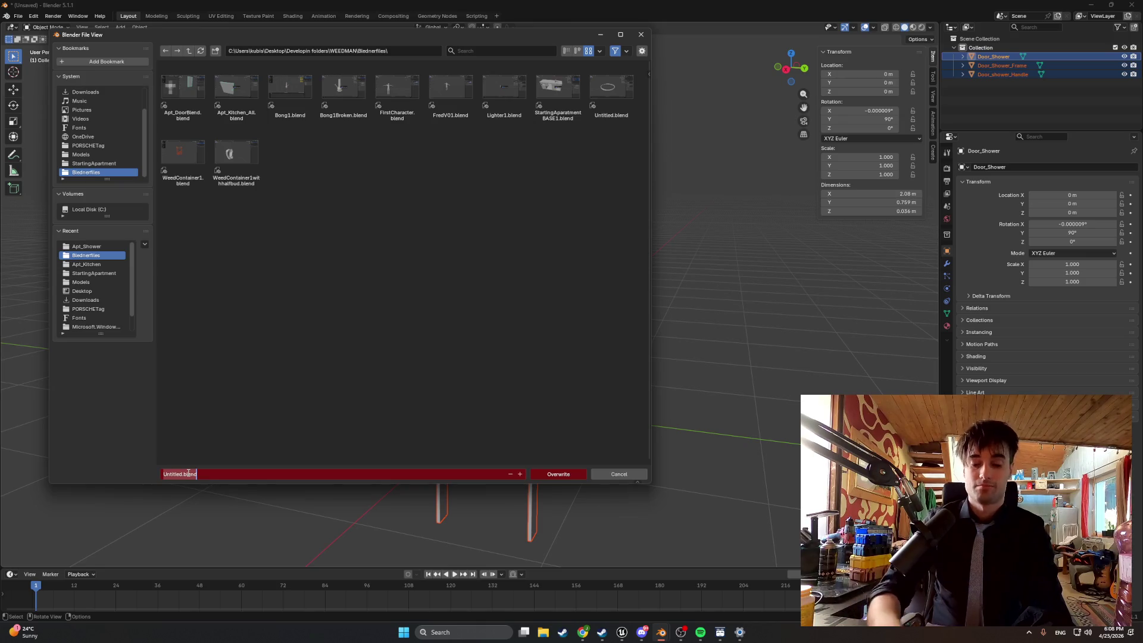
text(Apt_Shower_D)
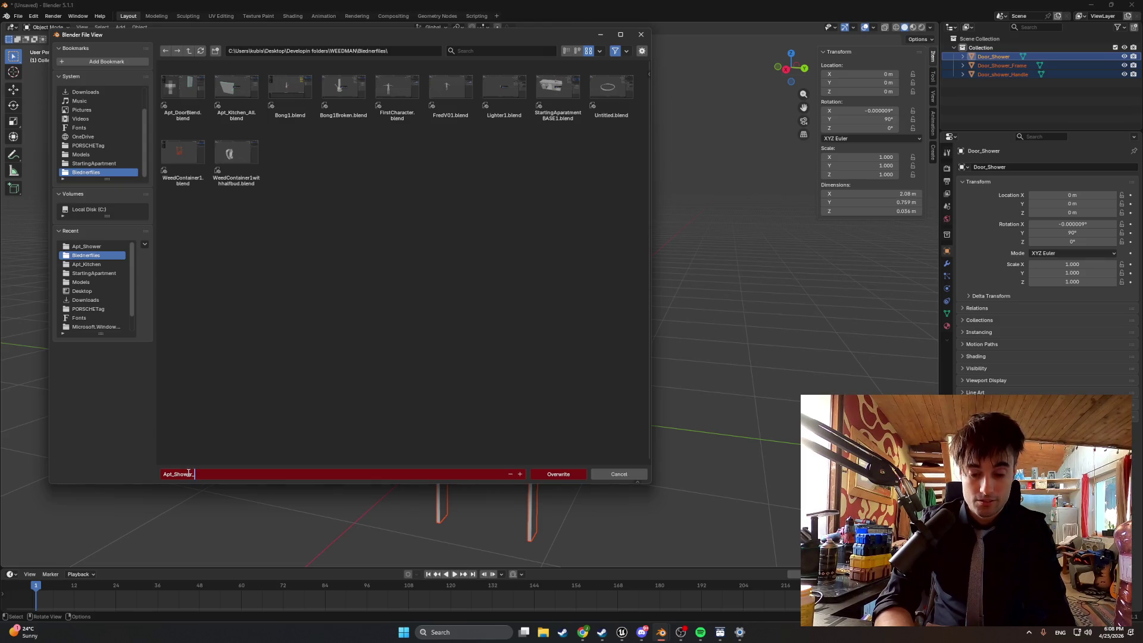
text(oor)
key(Return)
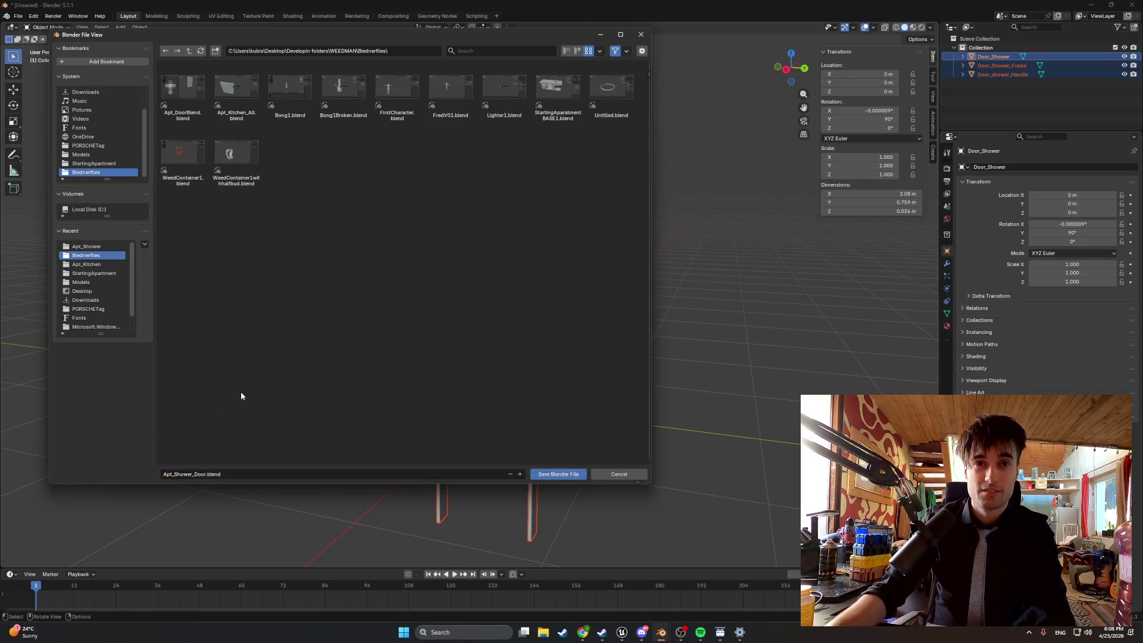
click(178, 474)
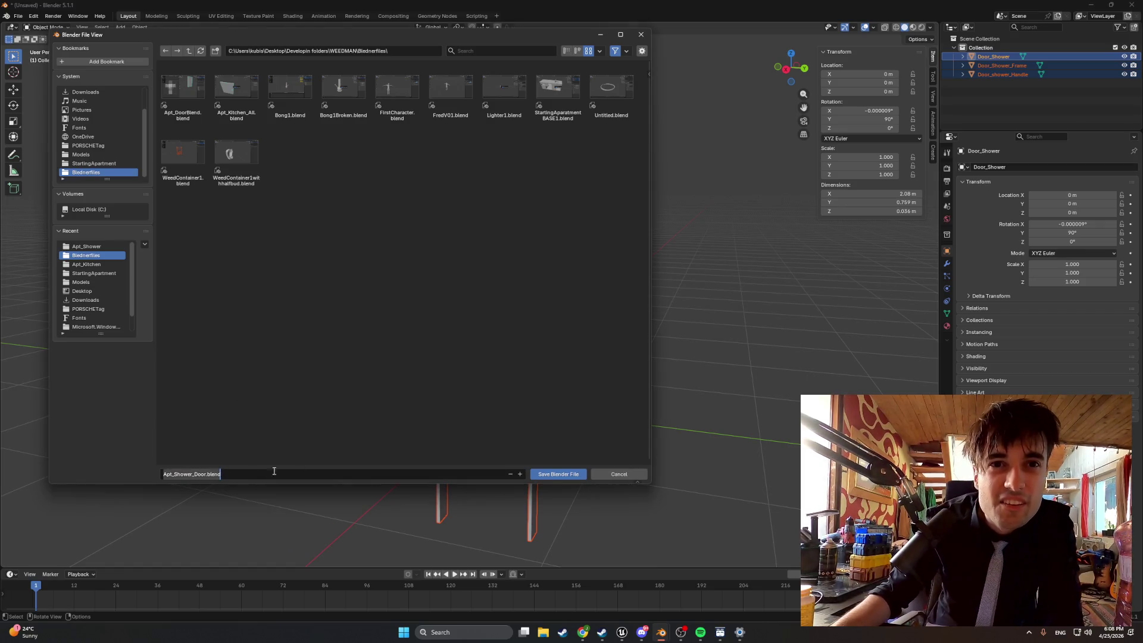
click(548, 474)
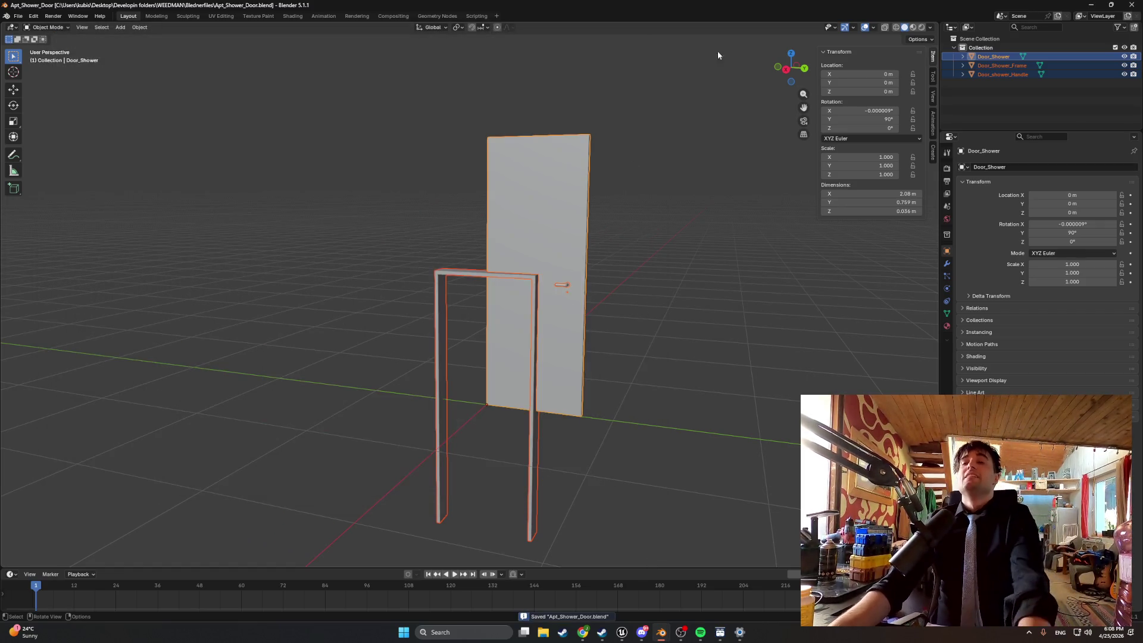
click(19, 16)
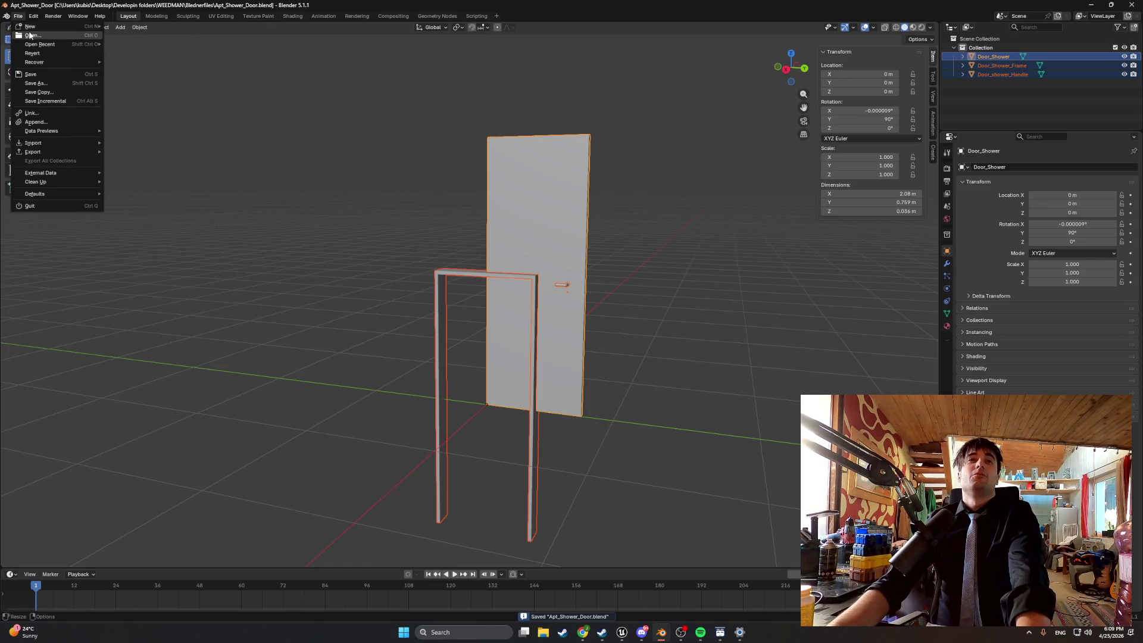
Open StartingAparatmentBASE1.blend from the file browser
click(39, 40)
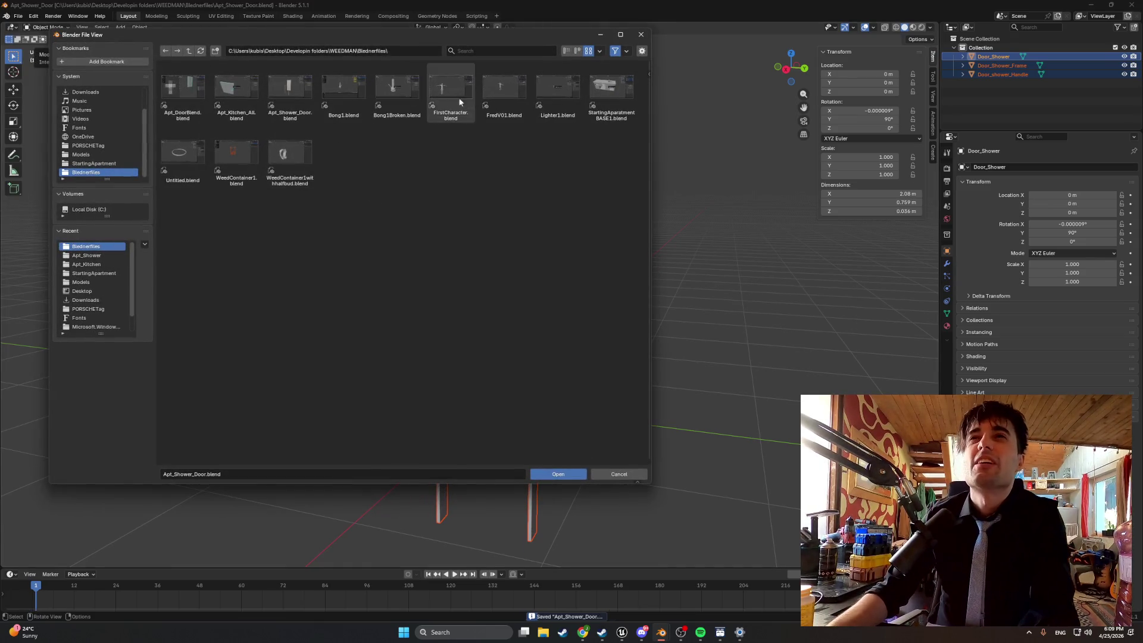
double_click(594, 91)
right_click(499, 202)
mouse_move(499, 203)
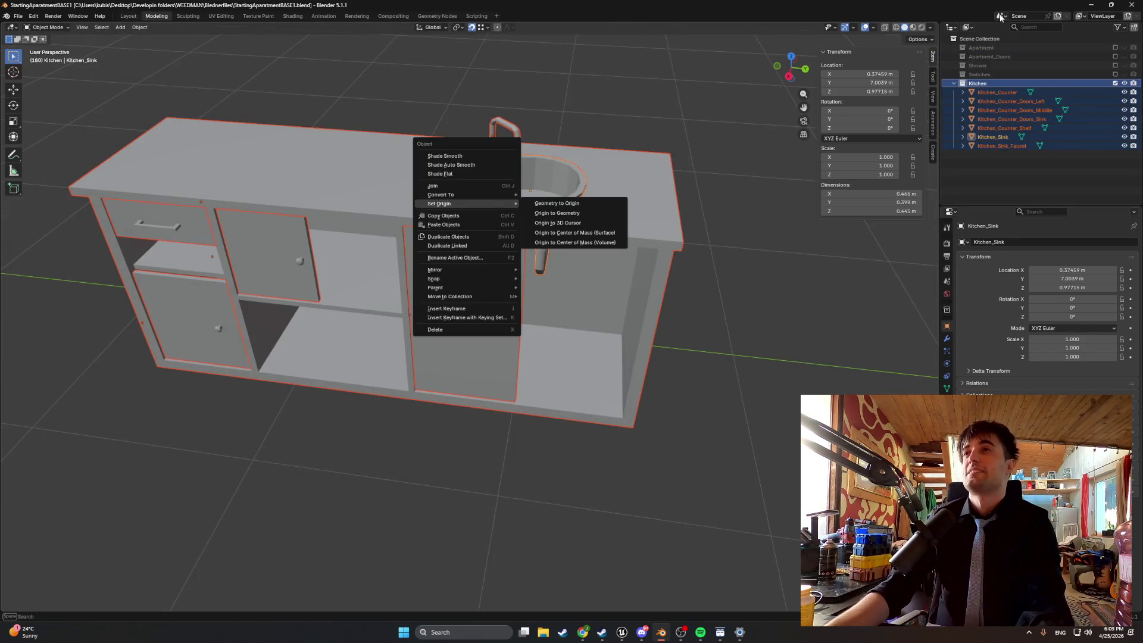
click(1110, 46)
Make the Apartment, Apartment_Doors, Shower and Switches collections visible
click(1116, 48)
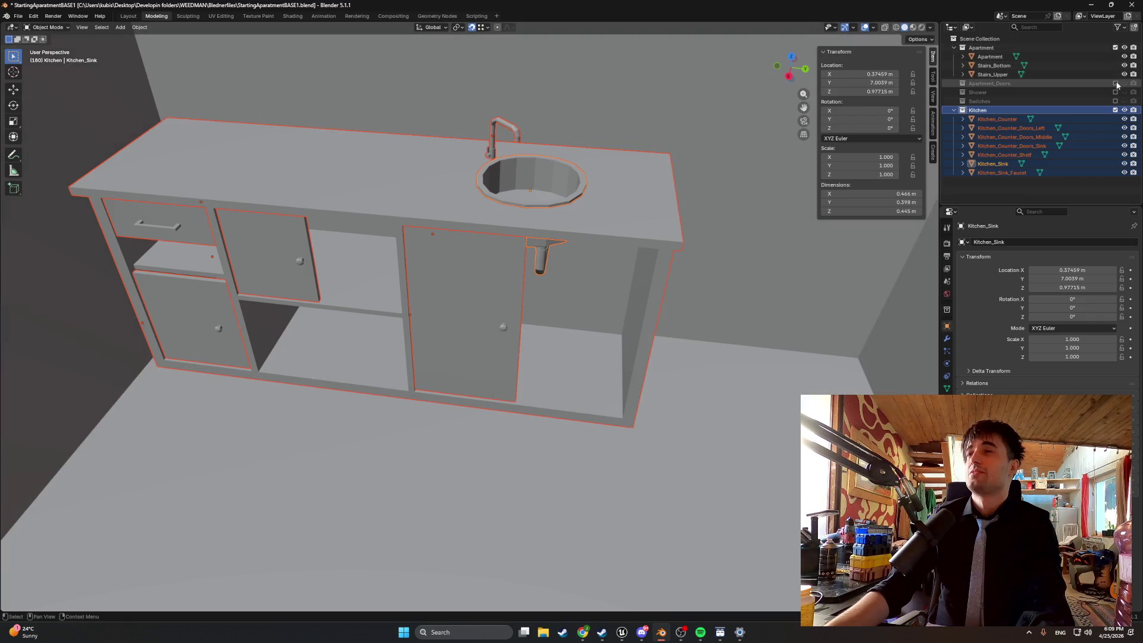
click(1115, 84)
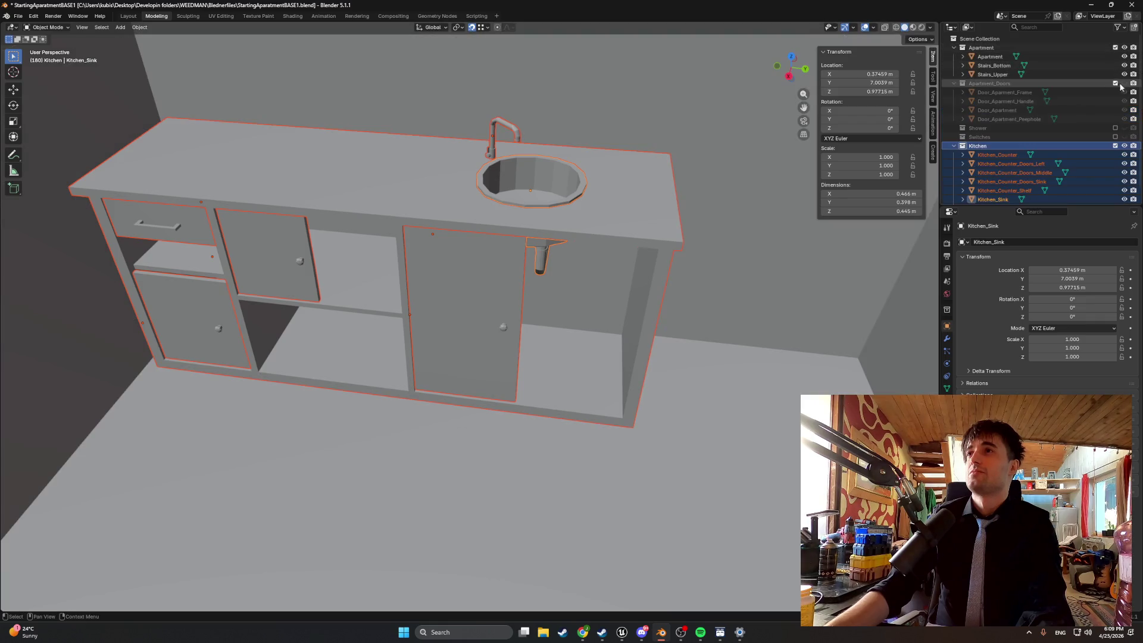
click(1115, 128)
click(1115, 164)
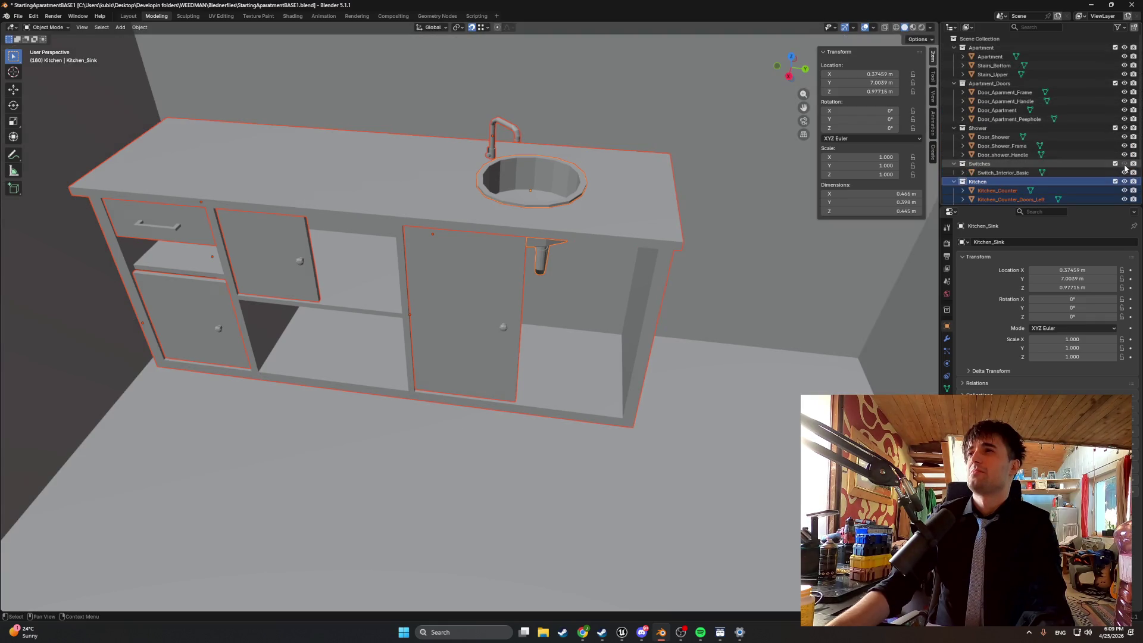
Zoom out and orbit to show the doors and kitchen counter, then select Switch_Interior_Basic
right_click(673, 192)
key(Escape)
scroll(605, 122, down, 3)
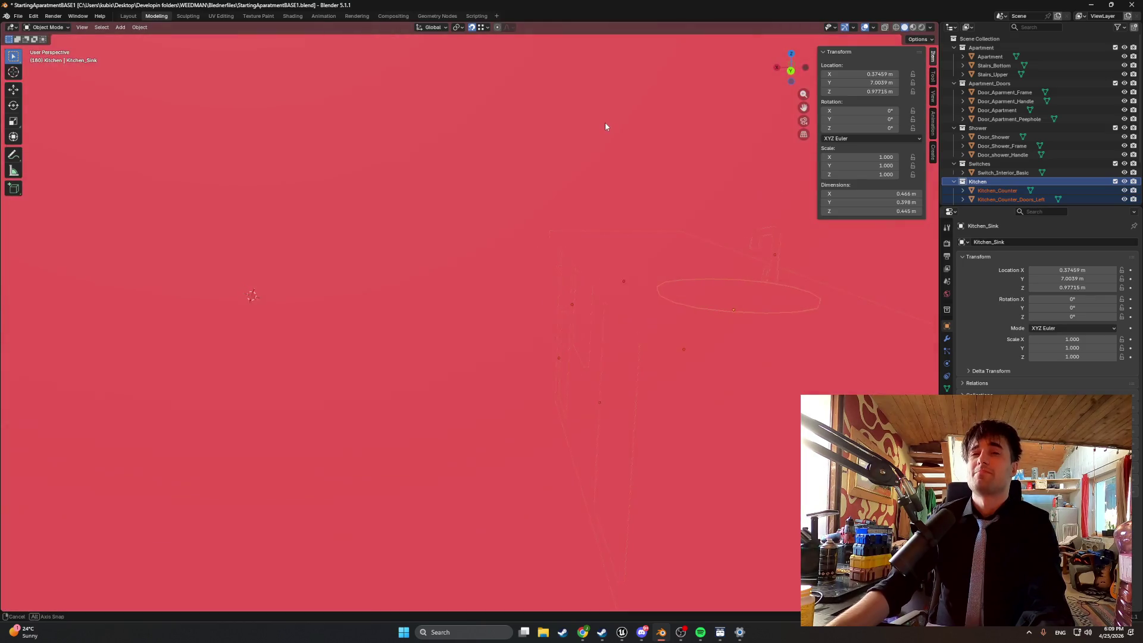
right_click(471, 200)
mouse_move(494, 202)
key(Escape)
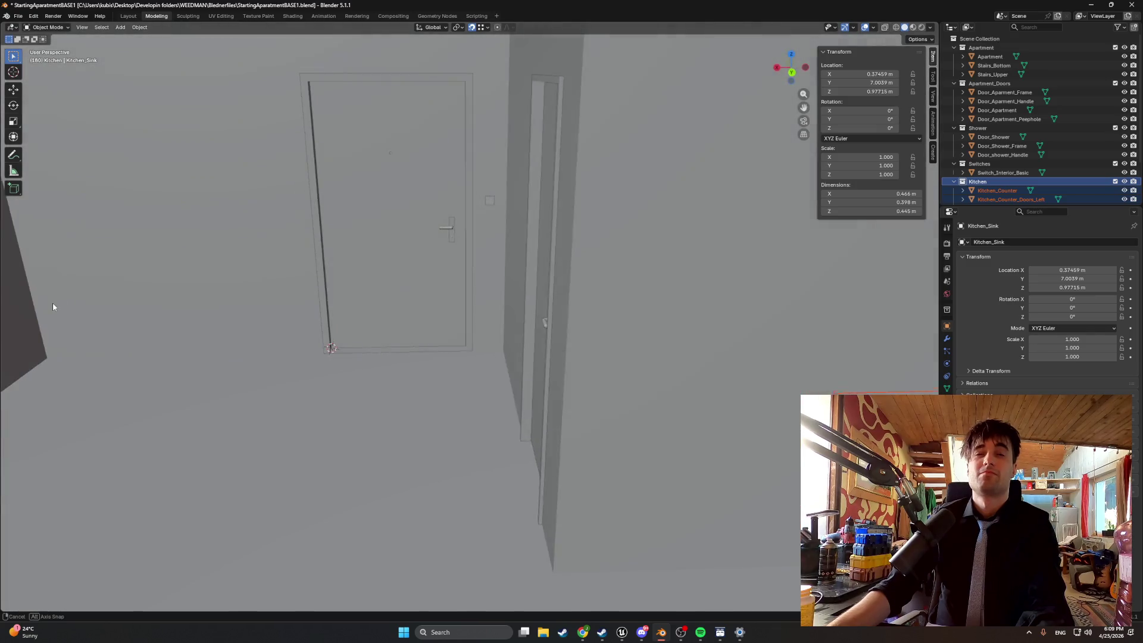
drag(53, 307, 84, 301)
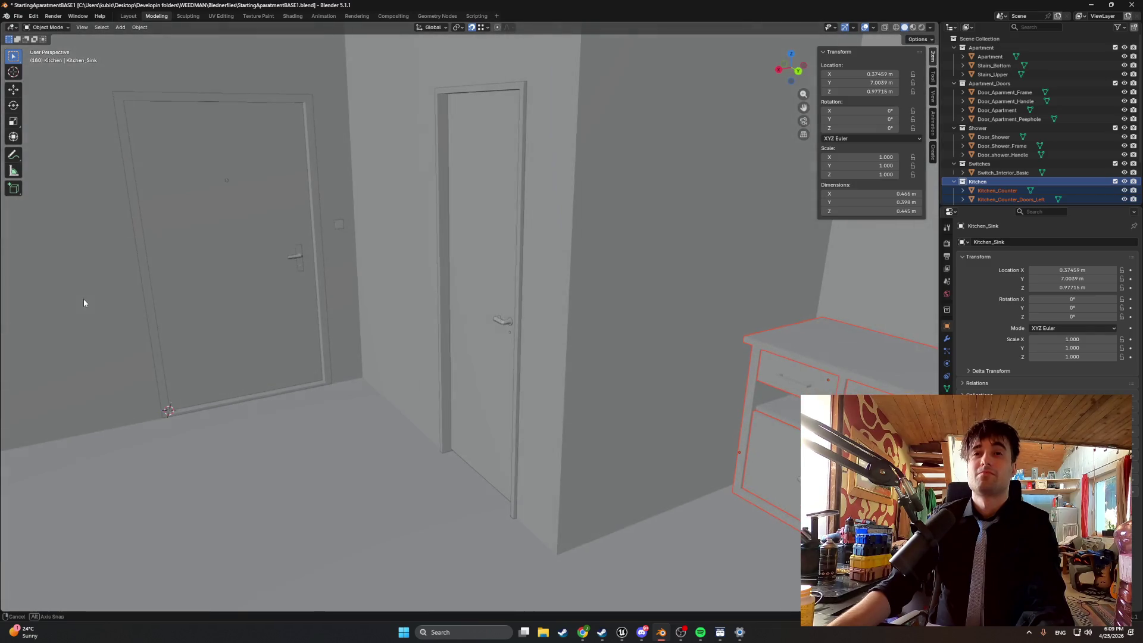
click(338, 230)
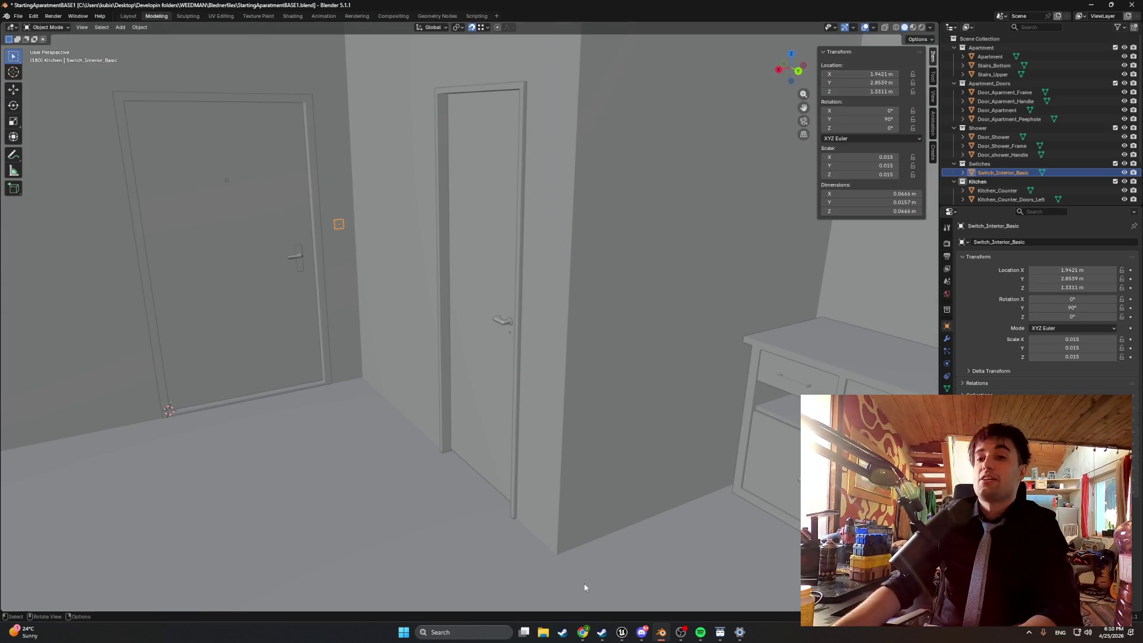
mouse_move(684, 635)
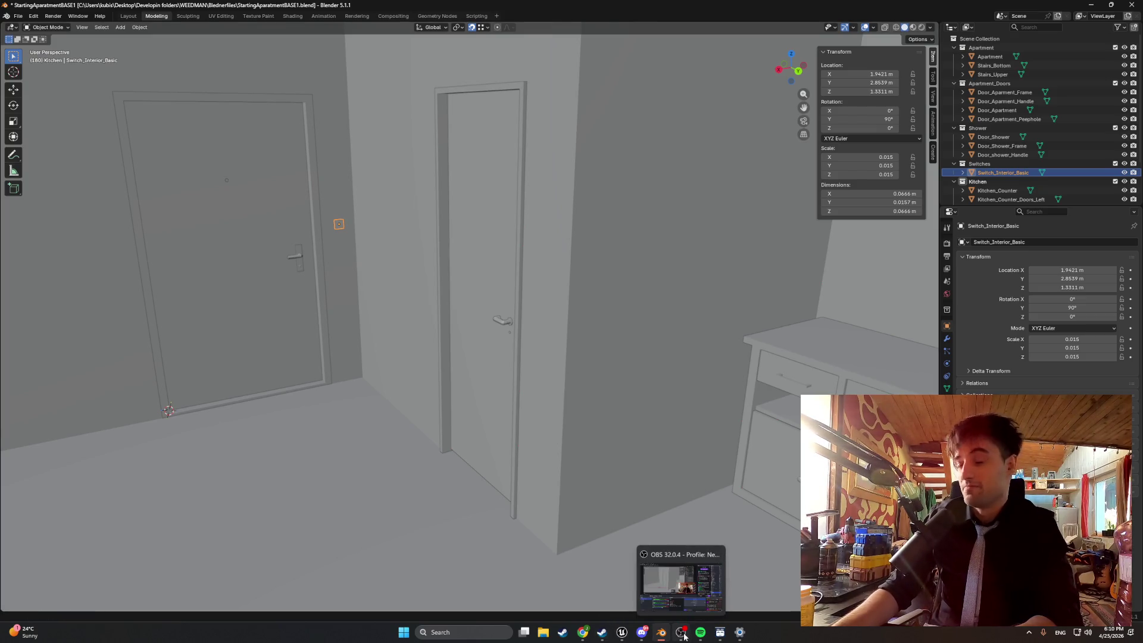